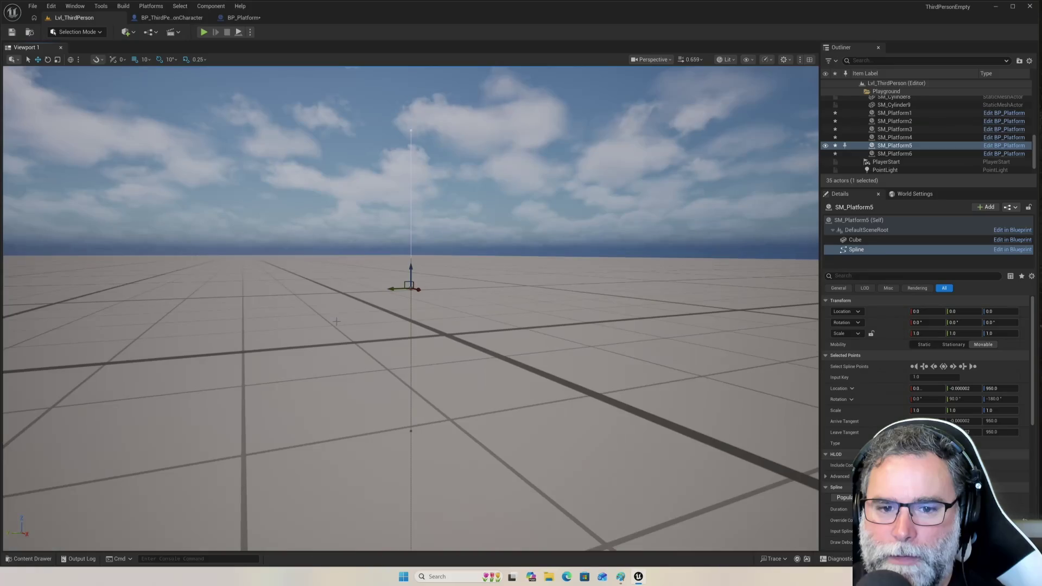
{"action": "scroll", "coordinate": [341, 330], "scroll_direction": "down", "scroll_amount": 4}
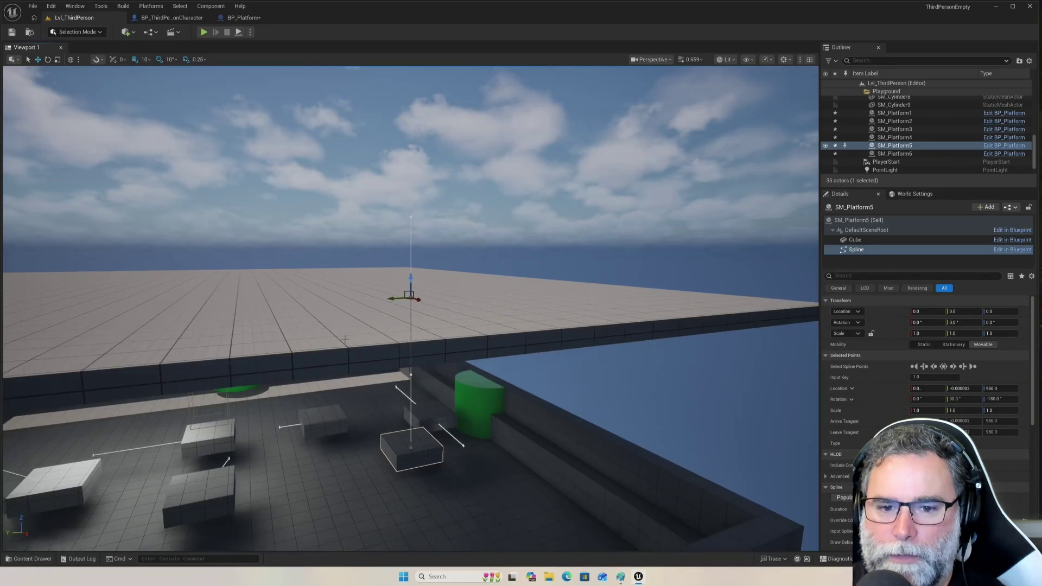
Lower SM_Platform5's path end point from Z 950 to 590 and start a Play-in-Editor test.
{"action": "mouse_move", "coordinate": [505, 402]}
{"action": "left_mouse_down"}
{"action": "mouse_move", "coordinate": [154, 438]}
{"action": "mouse_move", "coordinate": [340, 433]}
{"action": "mouse_move", "coordinate": [547, 339]}
{"action": "left_mouse_up"}
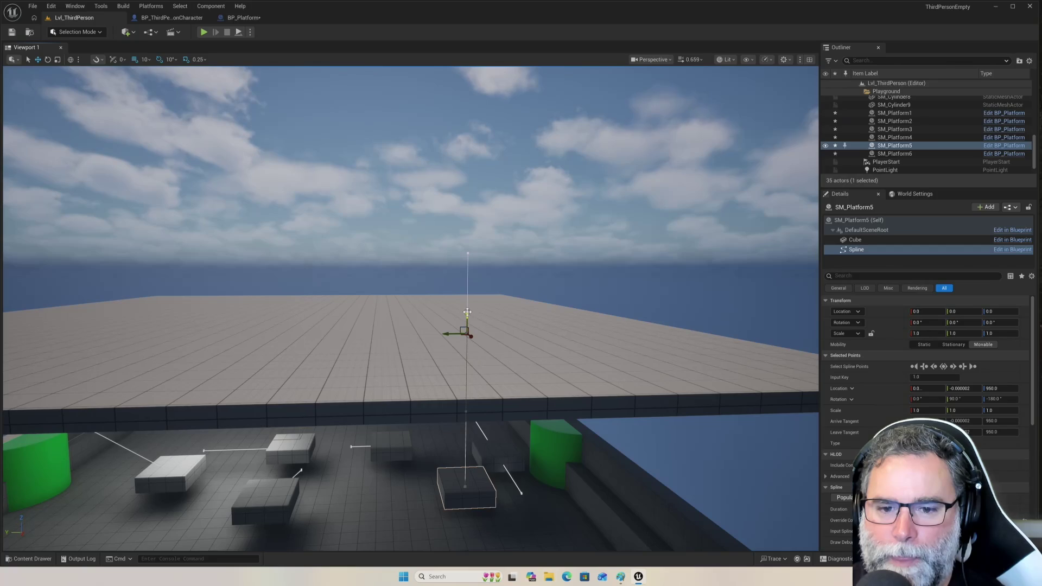
{"action": "left_click_drag", "start_coordinate": [467, 314], "coordinate": [464, 373]}
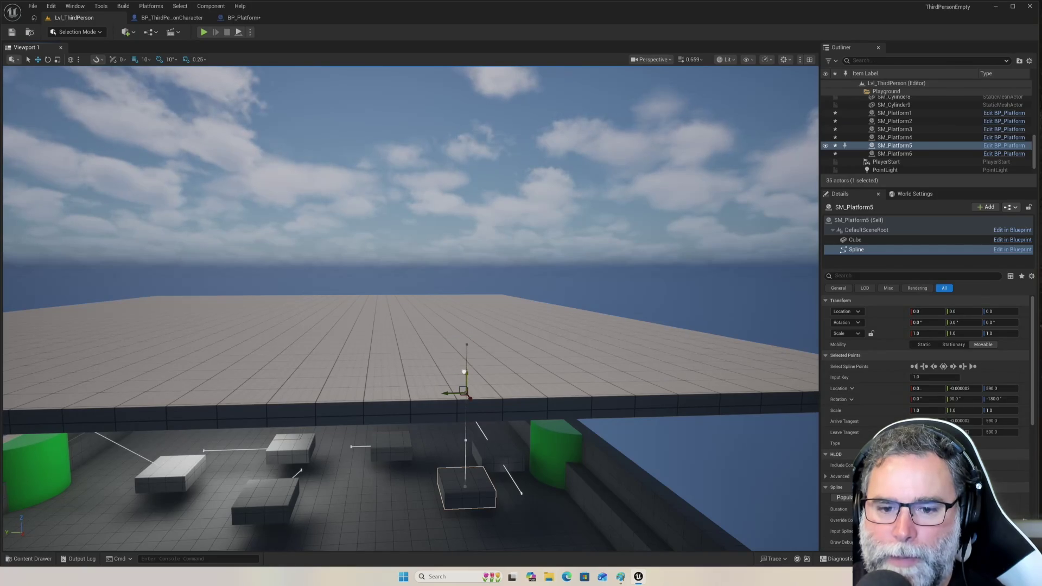
{"action": "left_click_drag", "start_coordinate": [396, 436], "coordinate": [389, 448]}
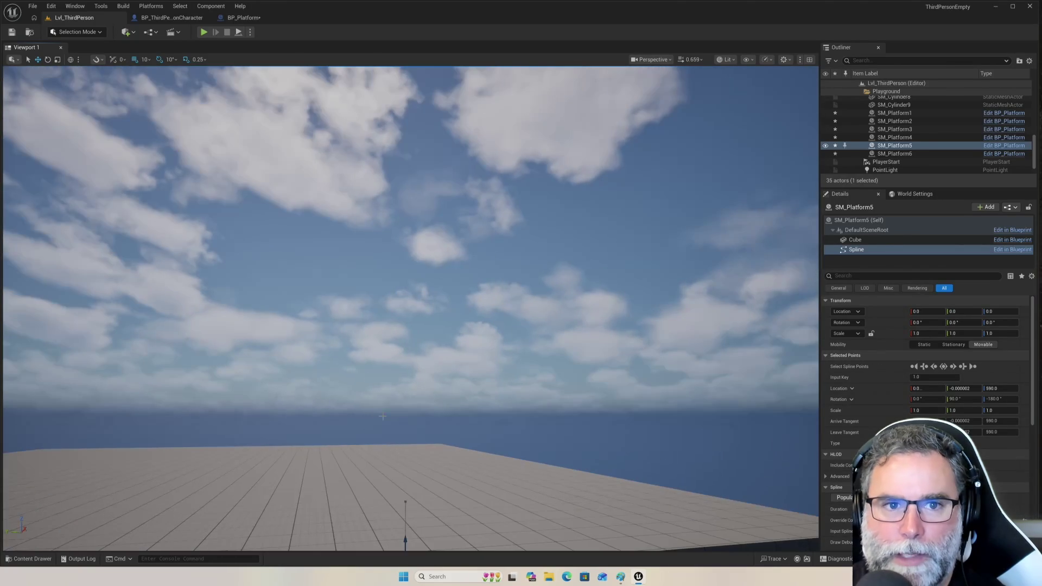
{"action": "left_click", "coordinate": [204, 33]}
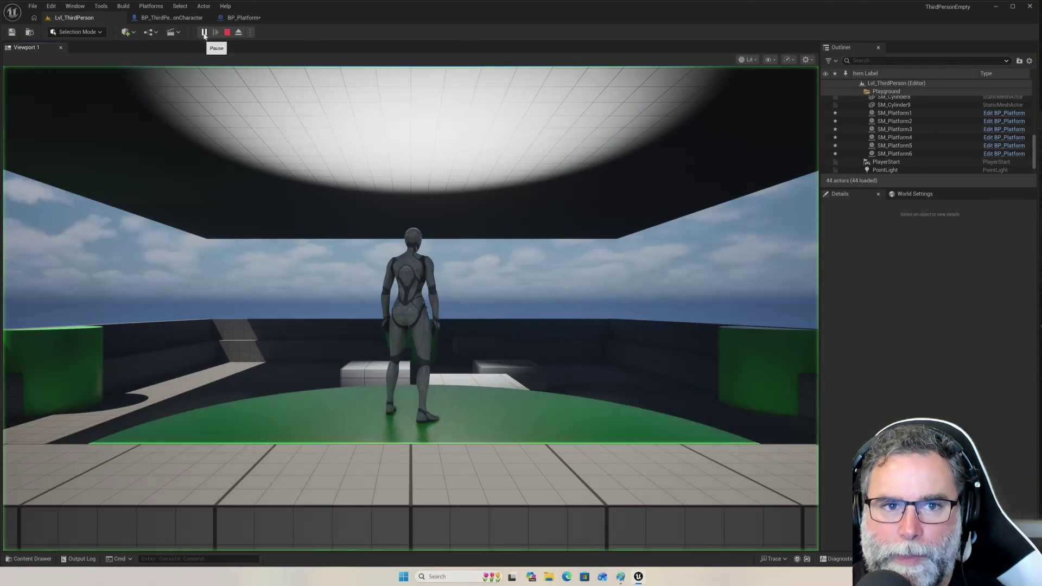
Take control of the character and jump onto the white platforms and the green circular platform.
{"action": "left_click", "coordinate": [375, 280]}
{"action": "key", "text": "w"}
{"action": "key", "text": "space"}
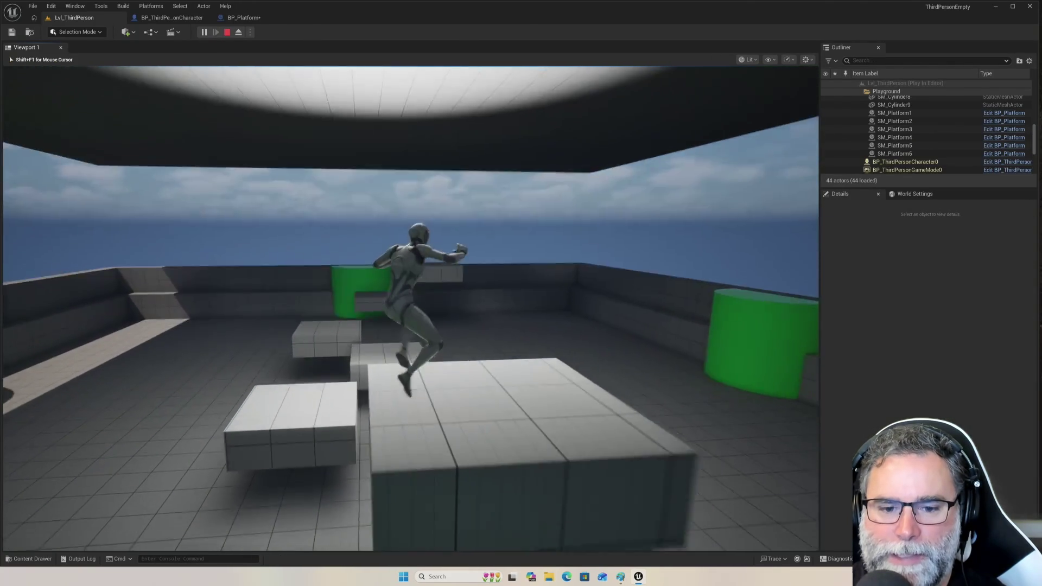
{"action": "key", "text": "space"}
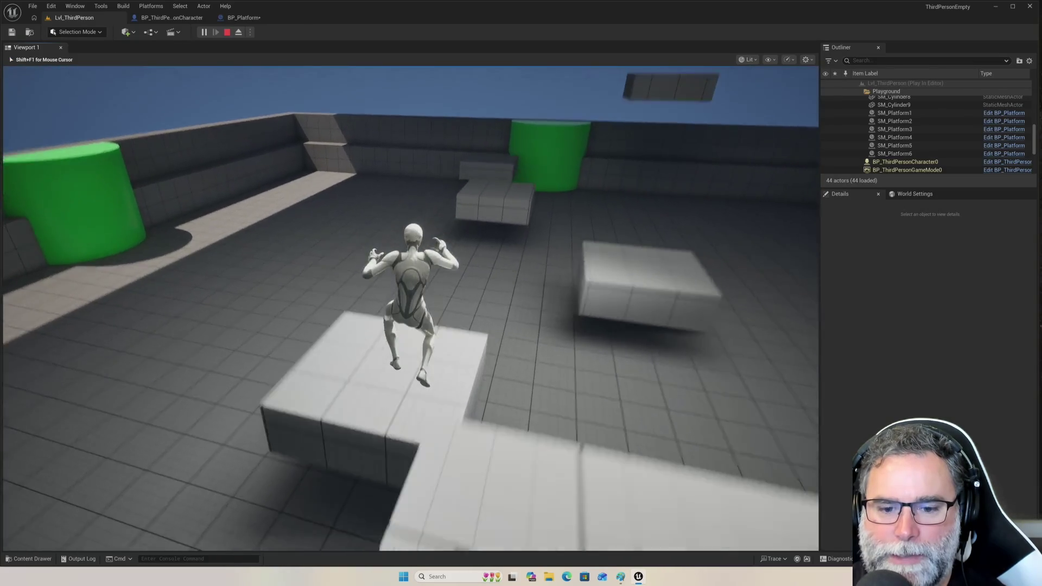
{"action": "key", "text": "w"}
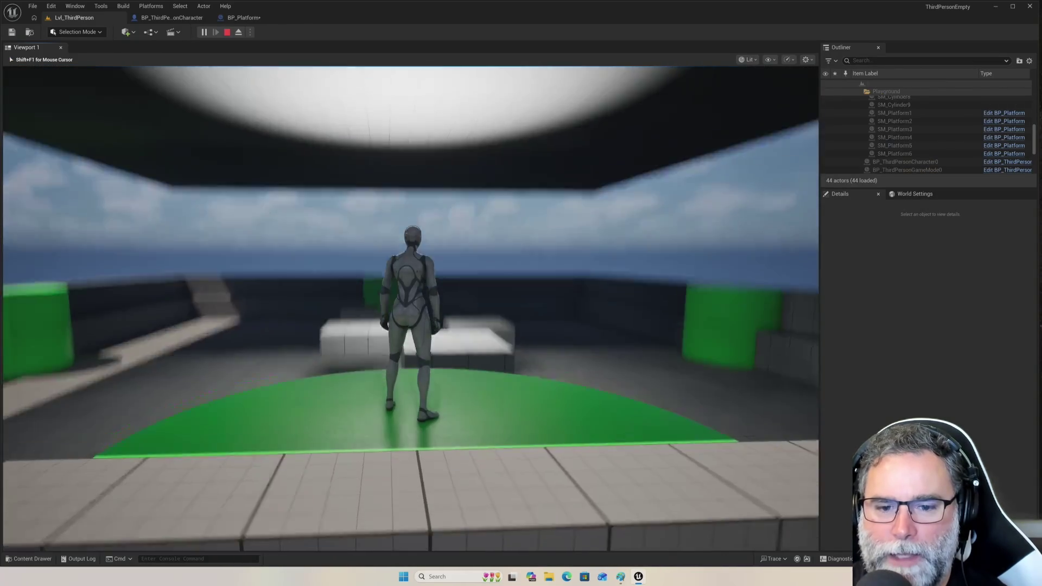
{"action": "key", "text": "space"}
{"action": "key", "text": "space"}
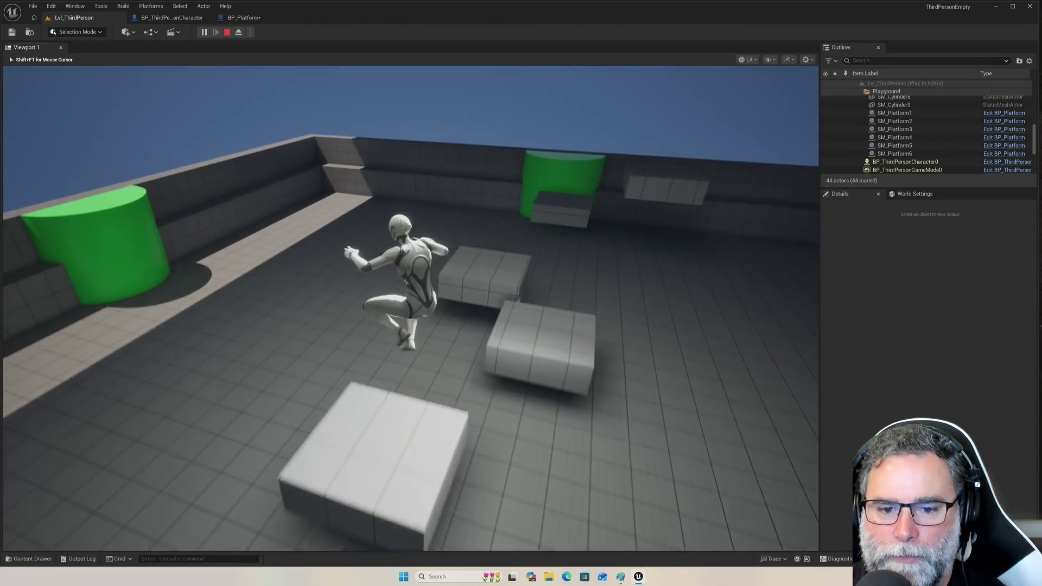
{"action": "key", "text": "w"}
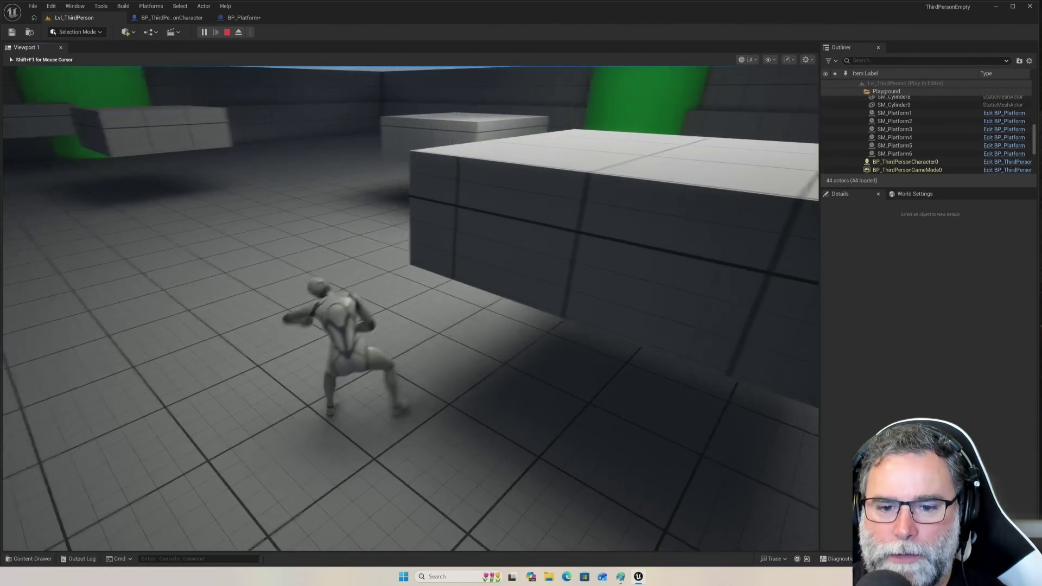
{"action": "key", "text": "space"}
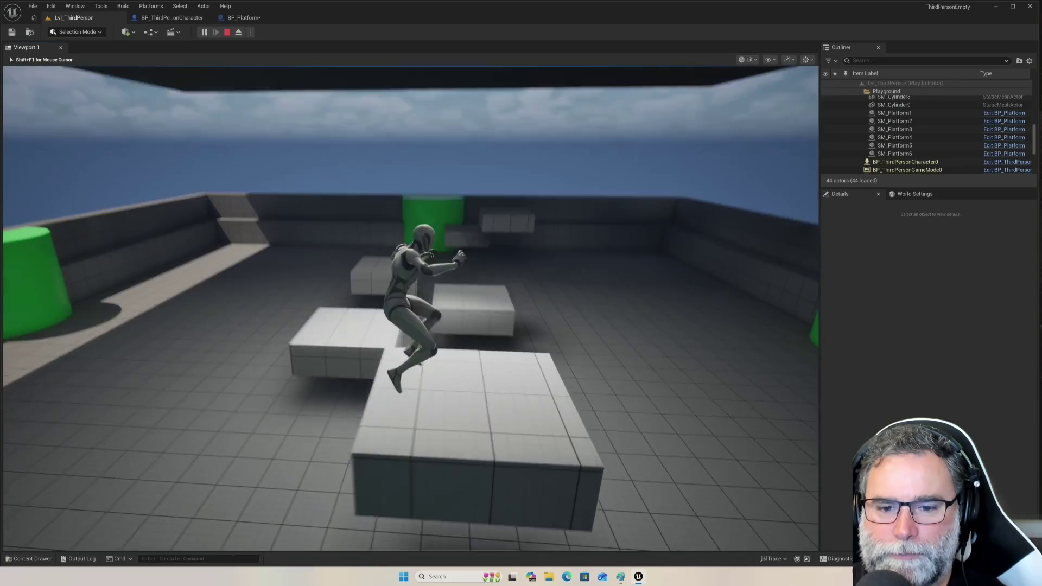
{"action": "key", "text": "space"}
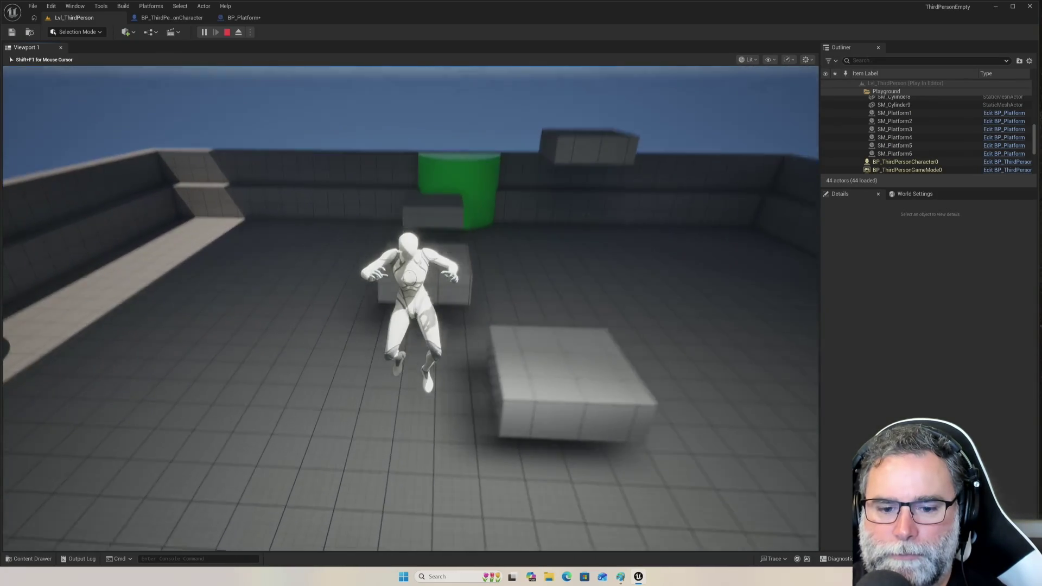
{"action": "key", "text": "w"}
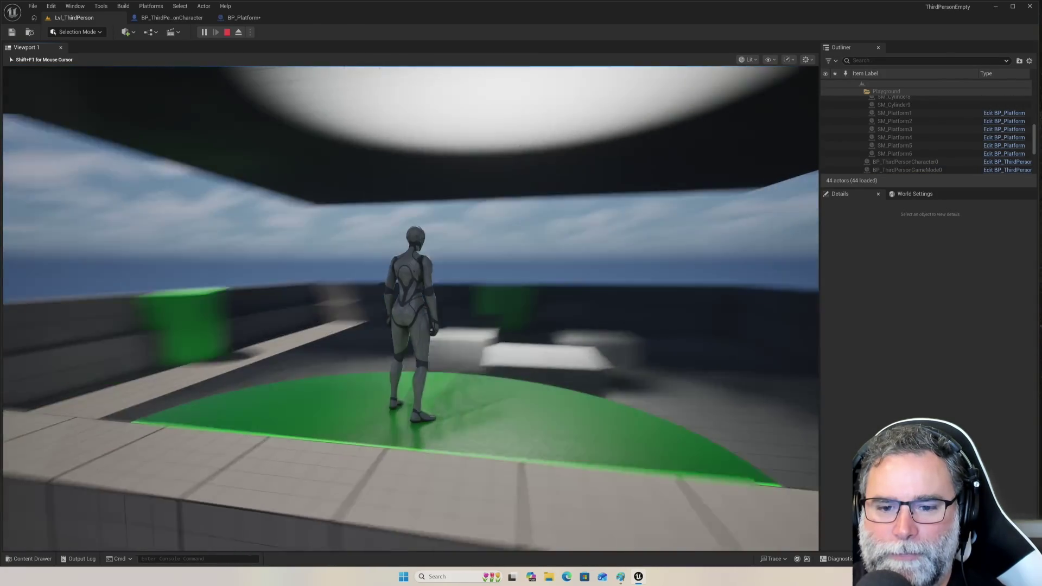
{"action": "key", "text": "space"}
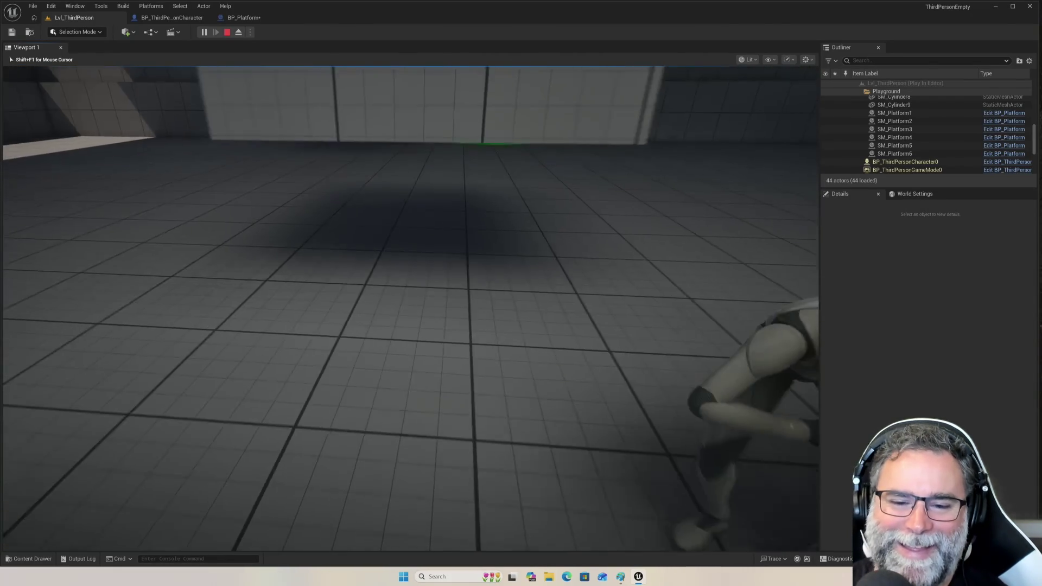
{"action": "key", "text": "space"}
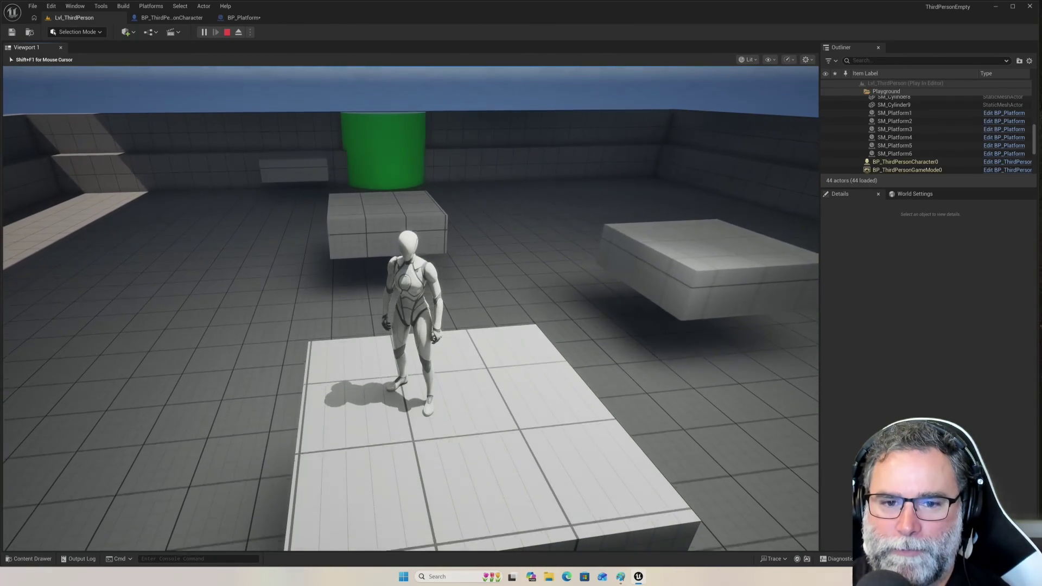
Jump onto the raised block and across the platforms, then stop the play test.
{"action": "key", "text": "space"}
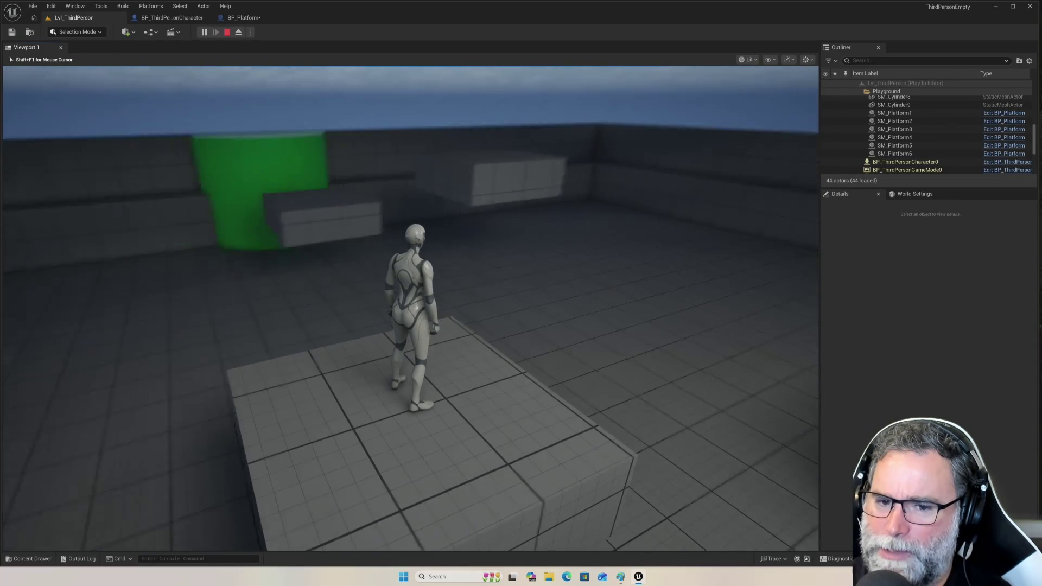
{"action": "key", "text": "w"}
{"action": "key", "text": "space"}
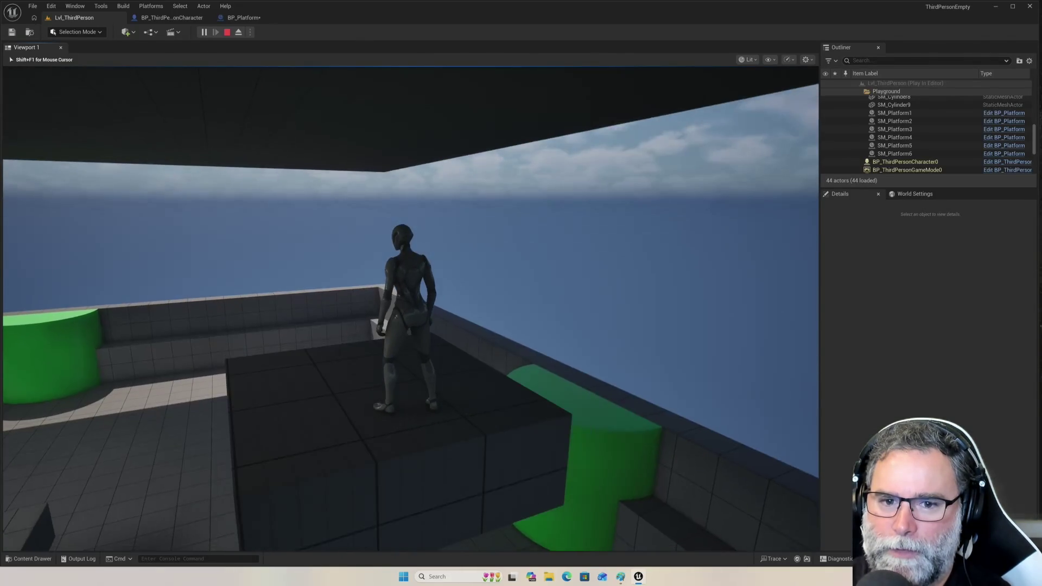
{"action": "key", "text": "space"}
{"action": "key", "text": "space"}
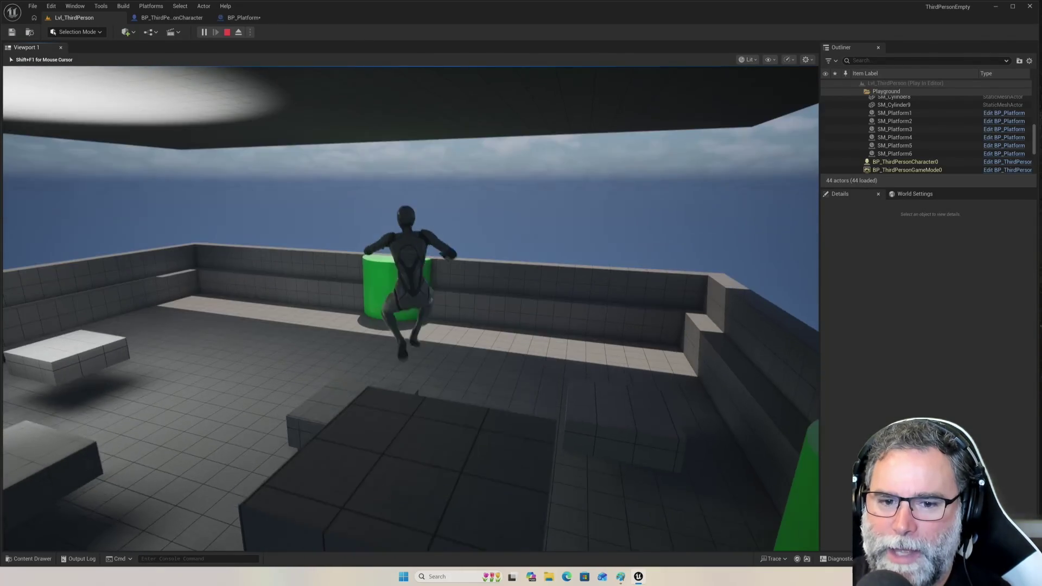
{"action": "key", "text": "space"}
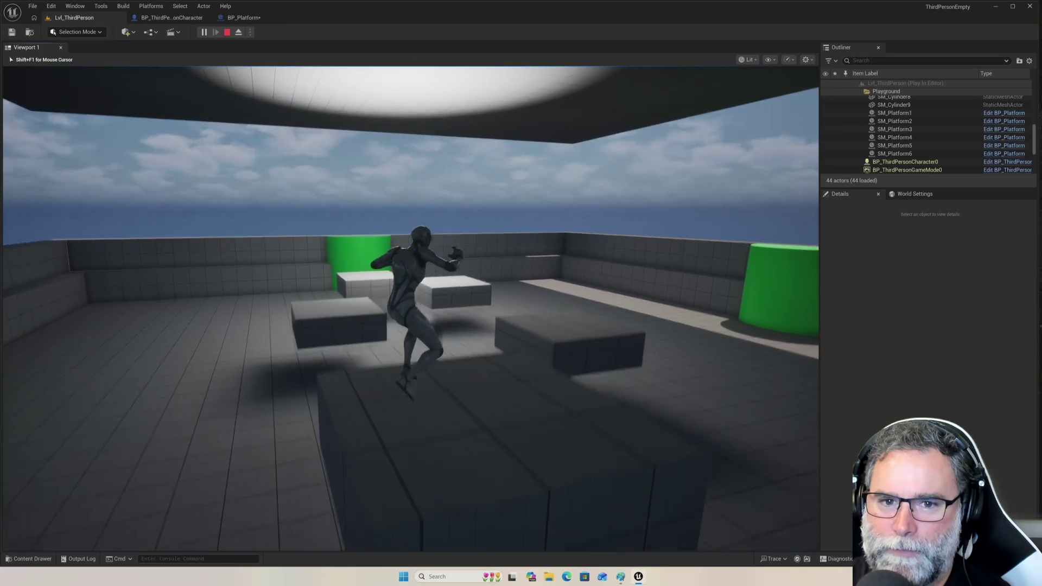
{"action": "key", "text": "space"}
{"action": "key", "text": "space"}
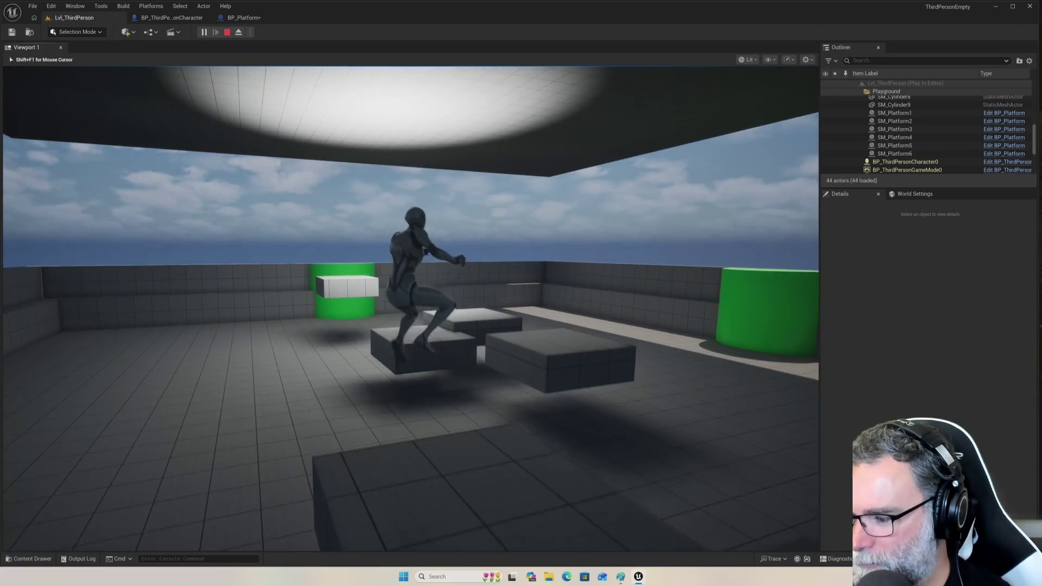
{"action": "key", "text": "space"}
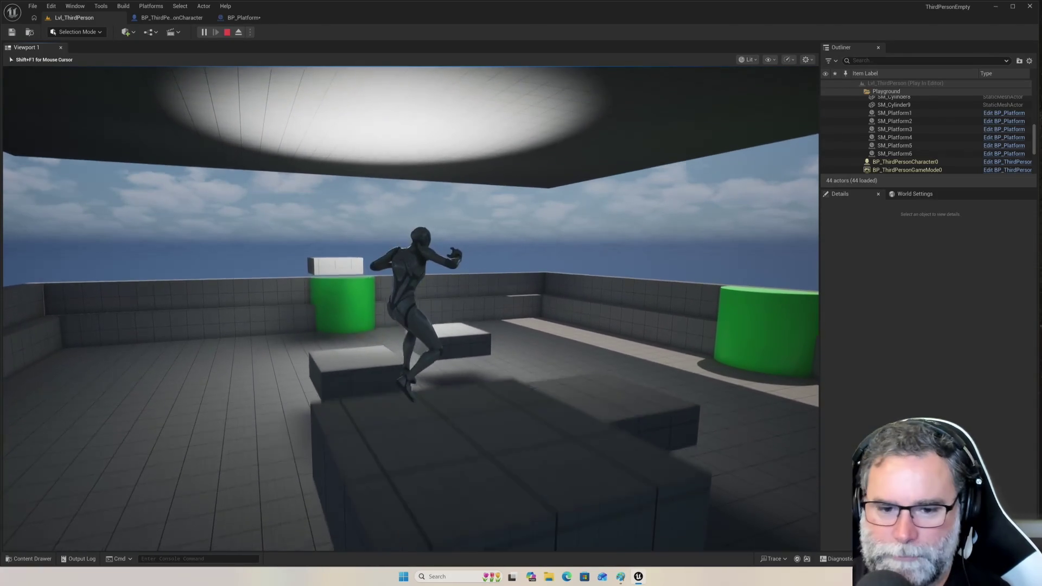
{"action": "key", "text": "space"}
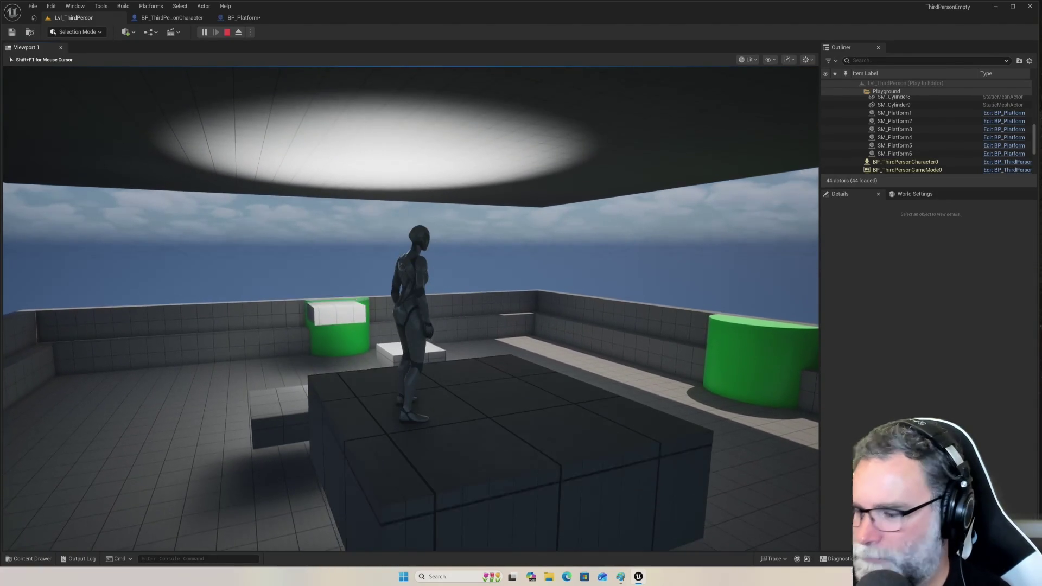
{"action": "key", "text": "space"}
{"action": "key", "text": "space"}
{"action": "key", "text": "space"}
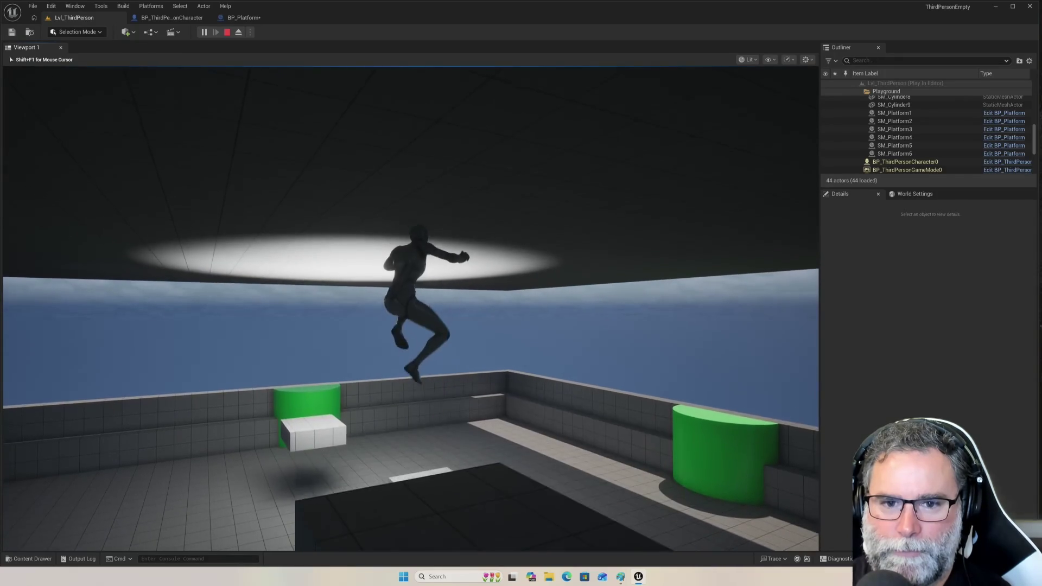
{"action": "key", "text": "Escape"}
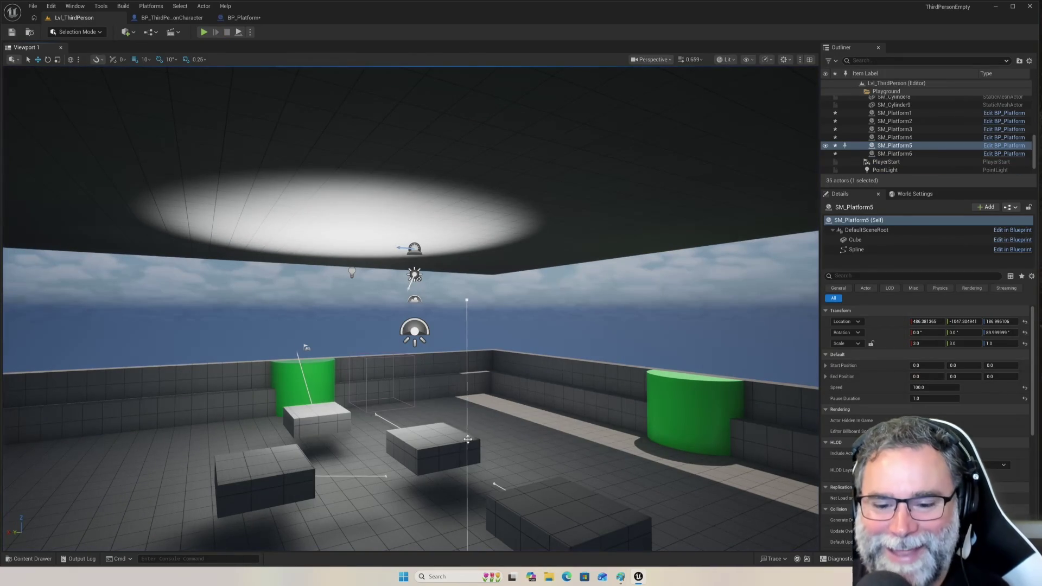
Select SM_Platform5's spline path and raise its end point to a height of 880.
{"action": "mouse_move", "coordinate": [508, 425]}
{"action": "left_mouse_down"}
{"action": "mouse_move", "coordinate": [489, 434]}
{"action": "mouse_move", "coordinate": [521, 450]}
{"action": "mouse_move", "coordinate": [499, 477]}
{"action": "mouse_move", "coordinate": [499, 456]}
{"action": "left_mouse_up"}
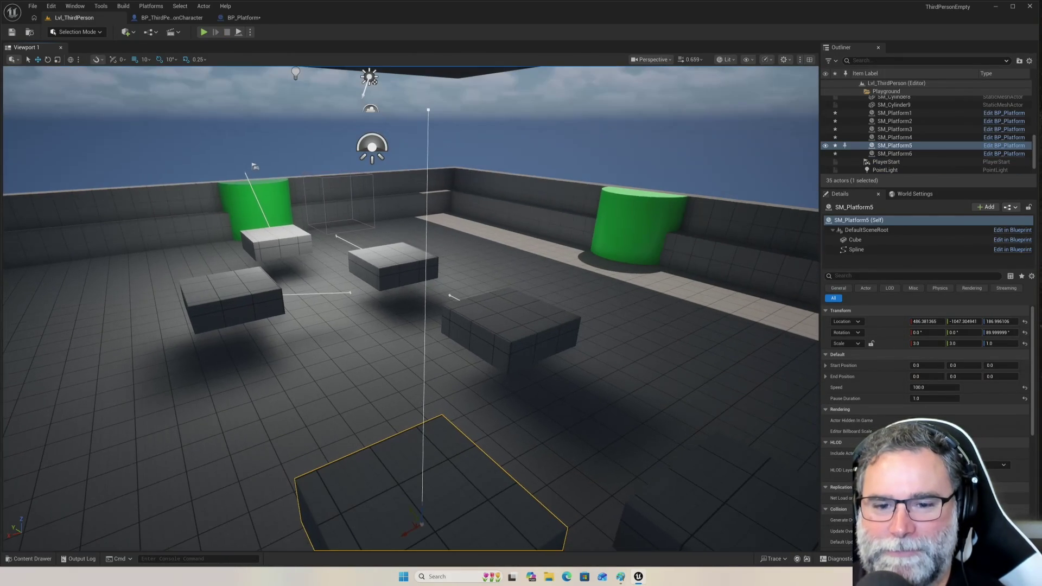
{"action": "left_click", "coordinate": [422, 472]}
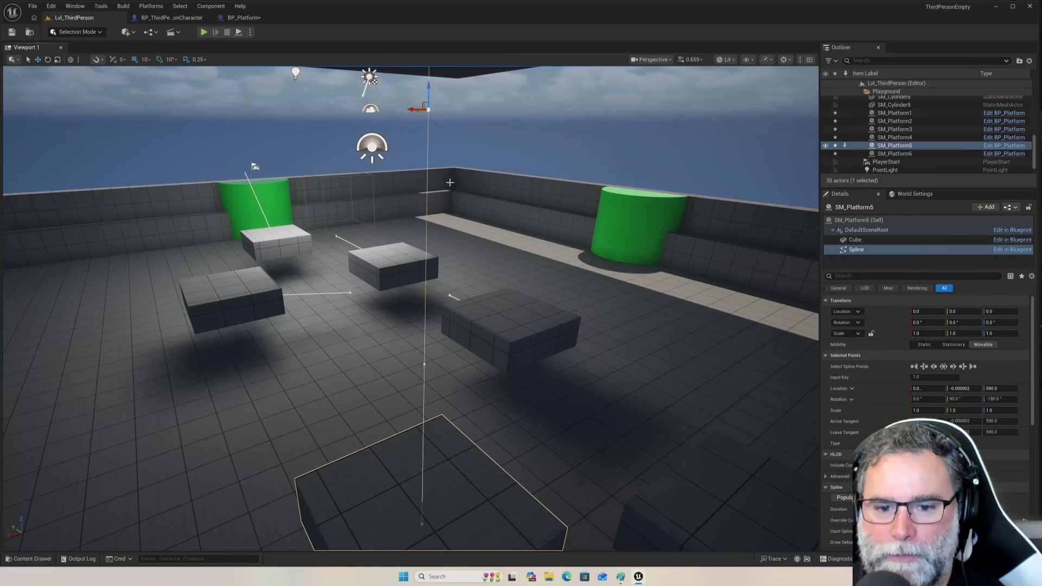
{"action": "mouse_move", "coordinate": [506, 161]}
{"action": "left_mouse_down"}
{"action": "mouse_move", "coordinate": [395, 177]}
{"action": "mouse_move", "coordinate": [405, 98]}
{"action": "left_mouse_up"}
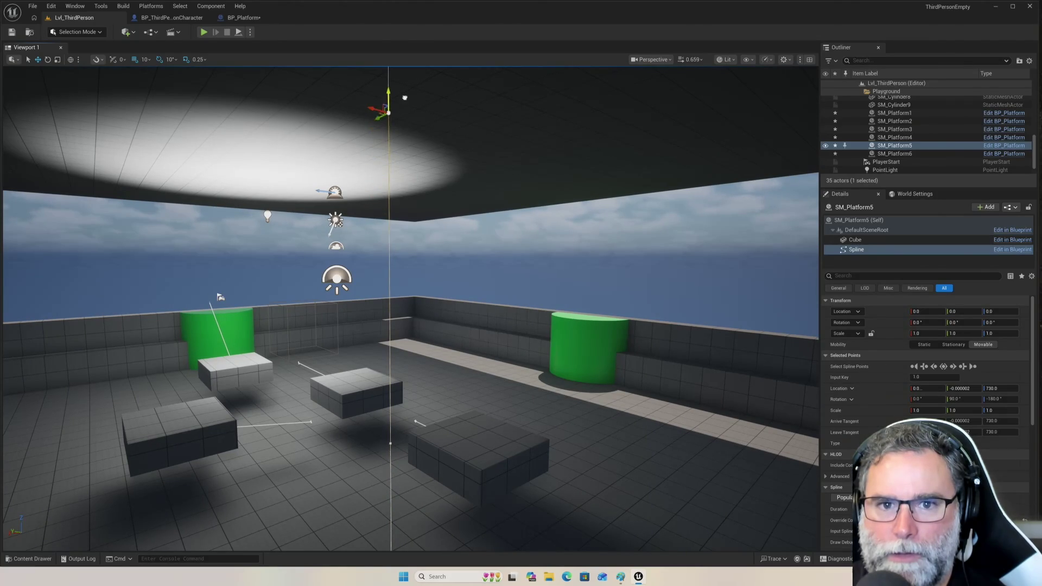
{"action": "mouse_move", "coordinate": [380, 326]}
{"action": "left_mouse_down"}
{"action": "mouse_move", "coordinate": [304, 288]}
{"action": "mouse_move", "coordinate": [313, 303]}
{"action": "left_mouse_up"}
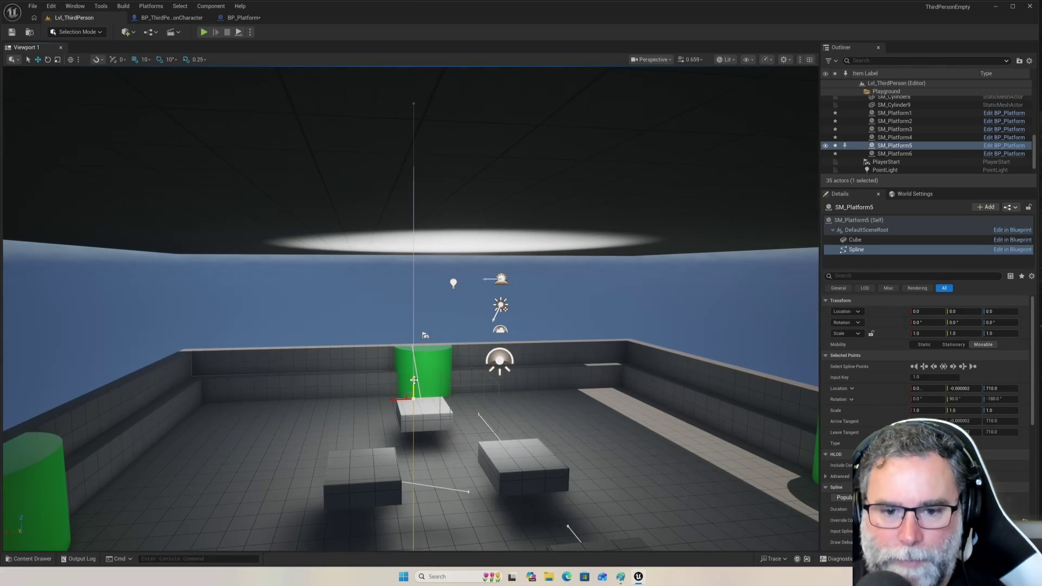
{"action": "left_click_drag", "start_coordinate": [423, 317], "coordinate": [425, 230]}
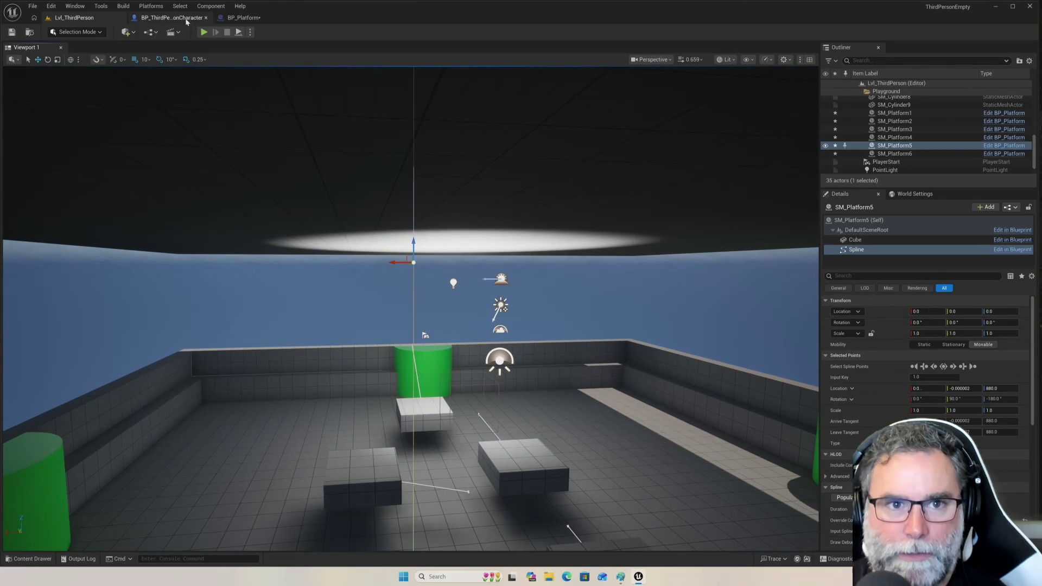
Start another play test and jump the character across the platforms onto a raised one.
{"action": "left_click", "coordinate": [203, 32]}
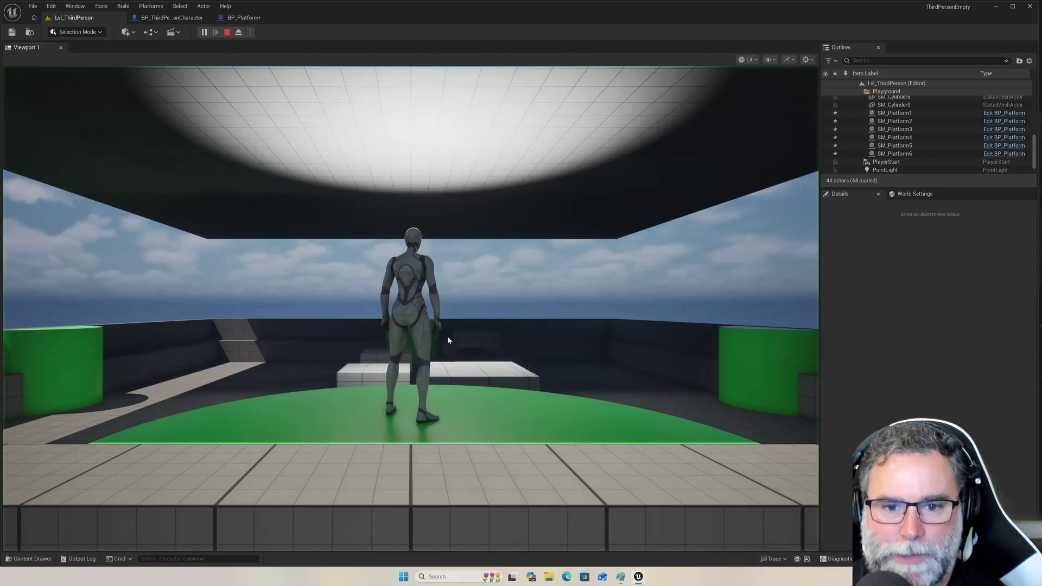
{"action": "left_click", "coordinate": [448, 340]}
{"action": "key", "text": "w"}
{"action": "key", "text": "space"}
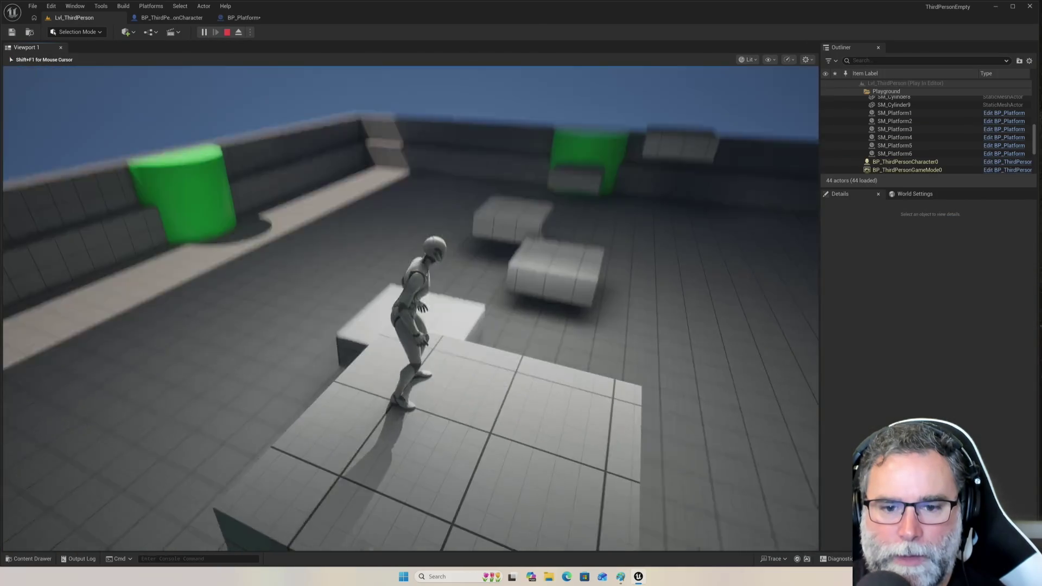
{"action": "key", "text": "space"}
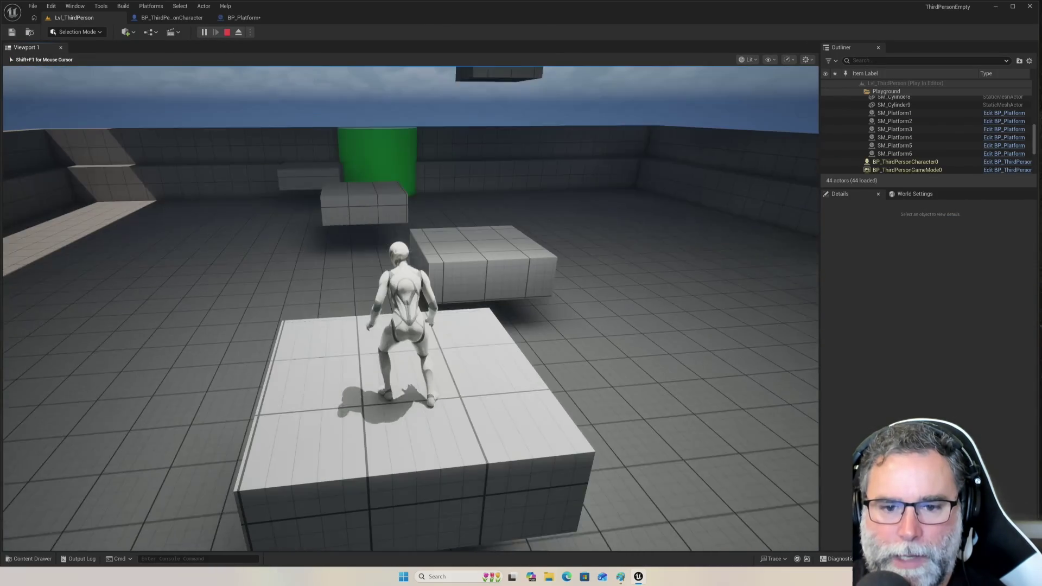
{"action": "key", "text": "space"}
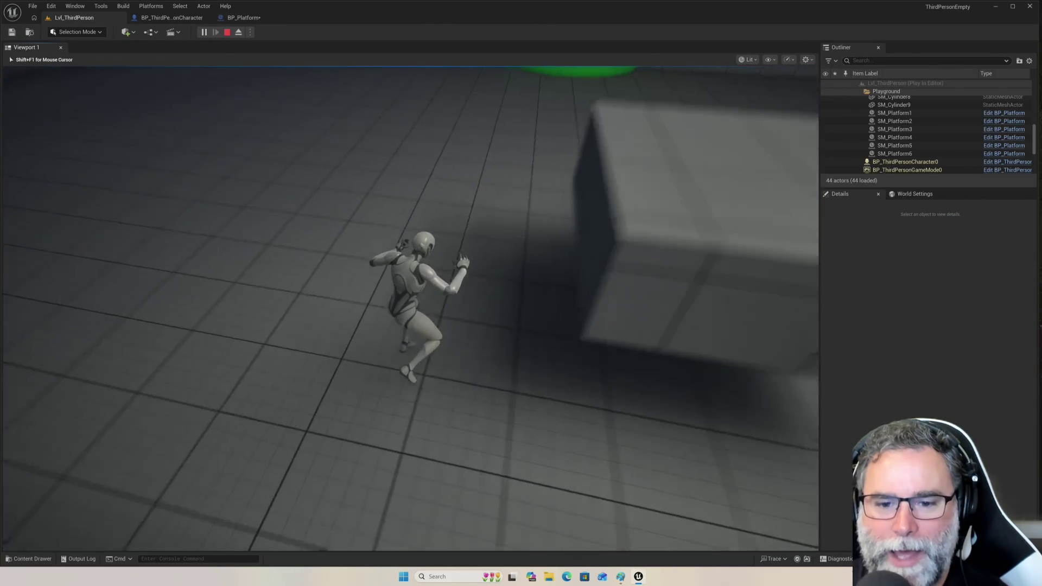
{"action": "key", "text": "space"}
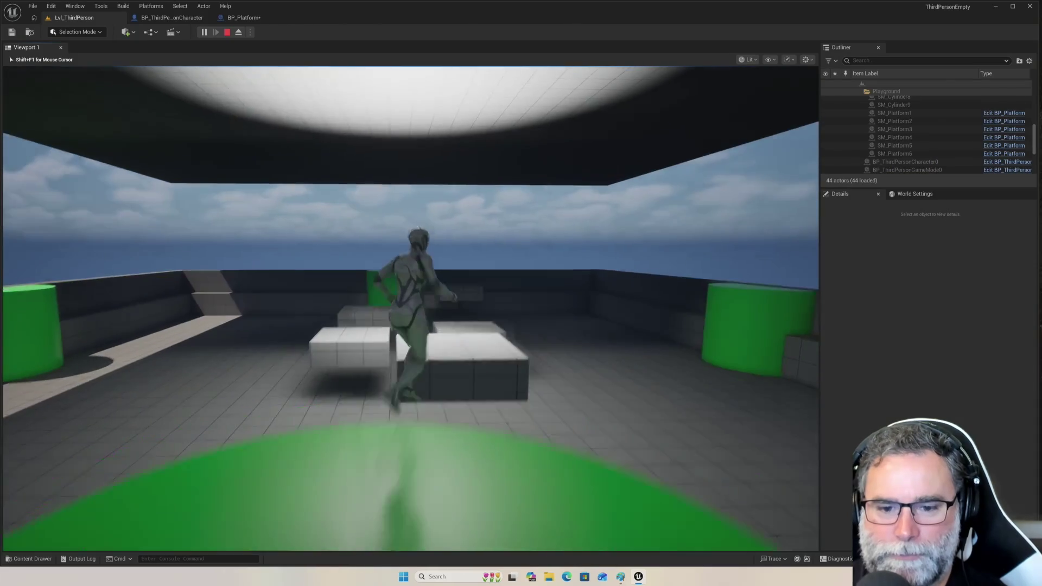
{"action": "key", "text": "space"}
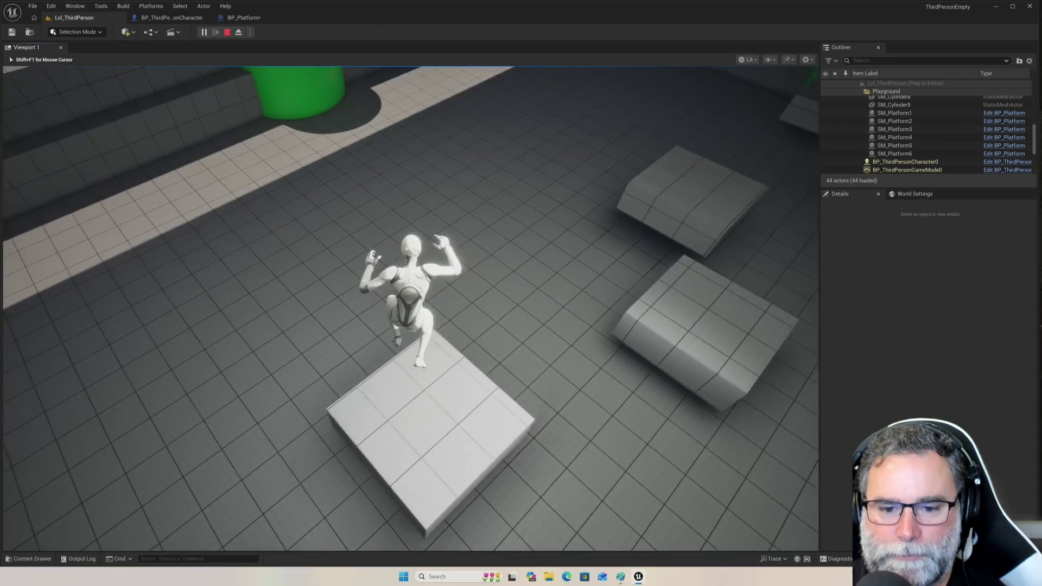
{"action": "key", "text": "w"}
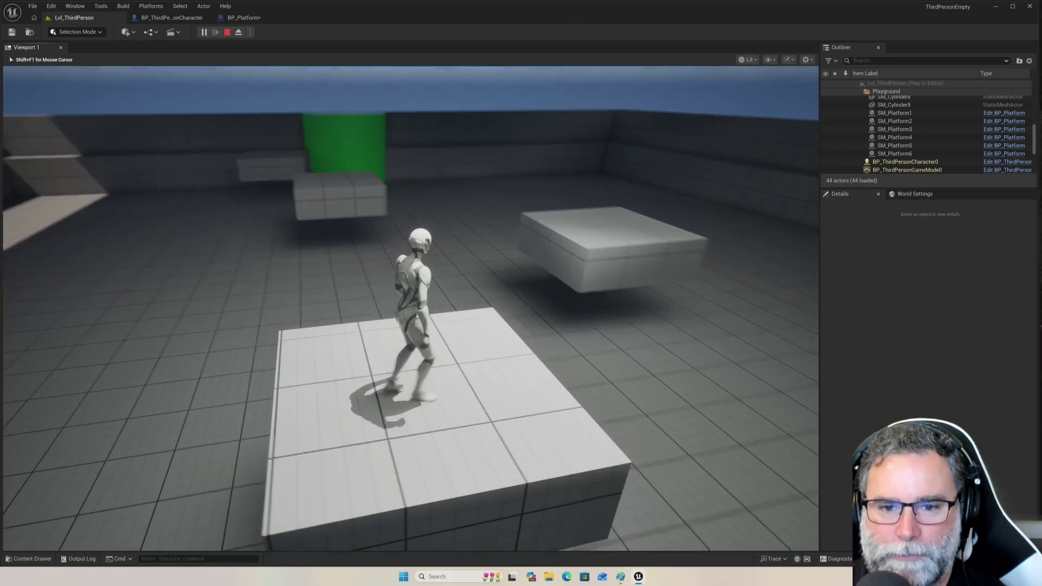
{"action": "key", "text": "space"}
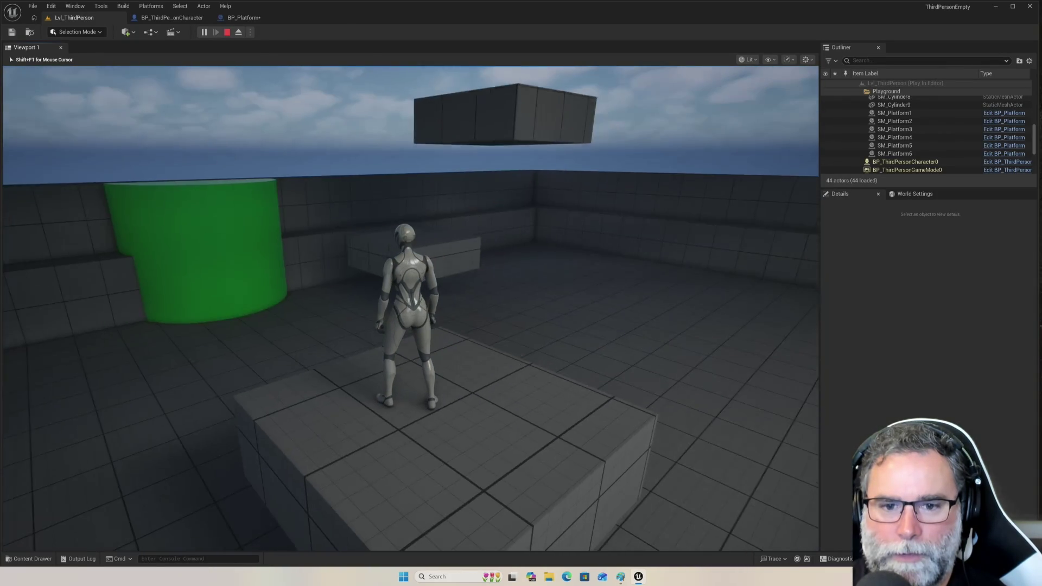
Run toward the green cylinder, jump onto the raised block, then hop between platforms.
{"action": "key", "text": "w"}
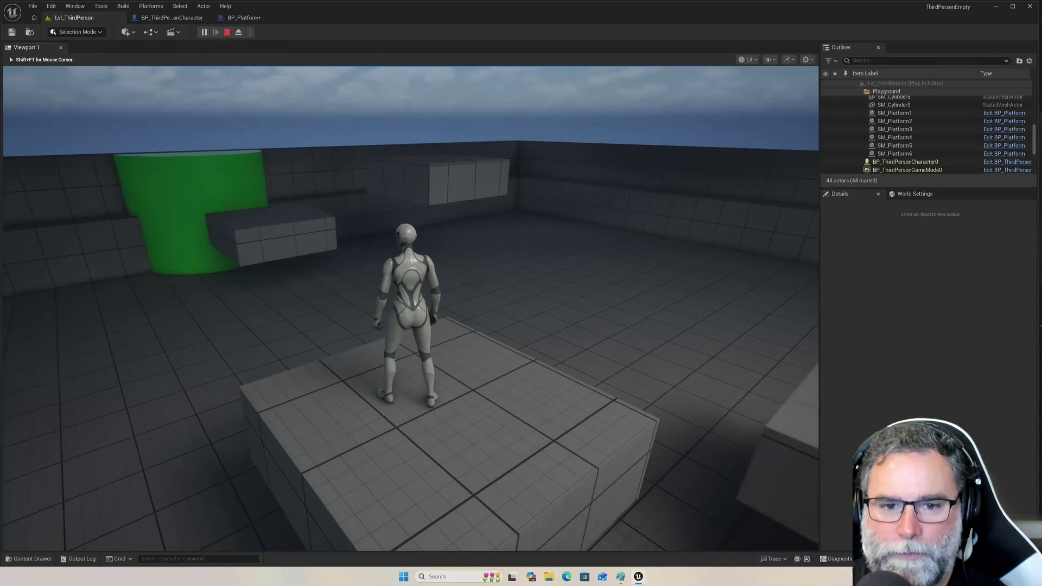
{"action": "key", "text": "w"}
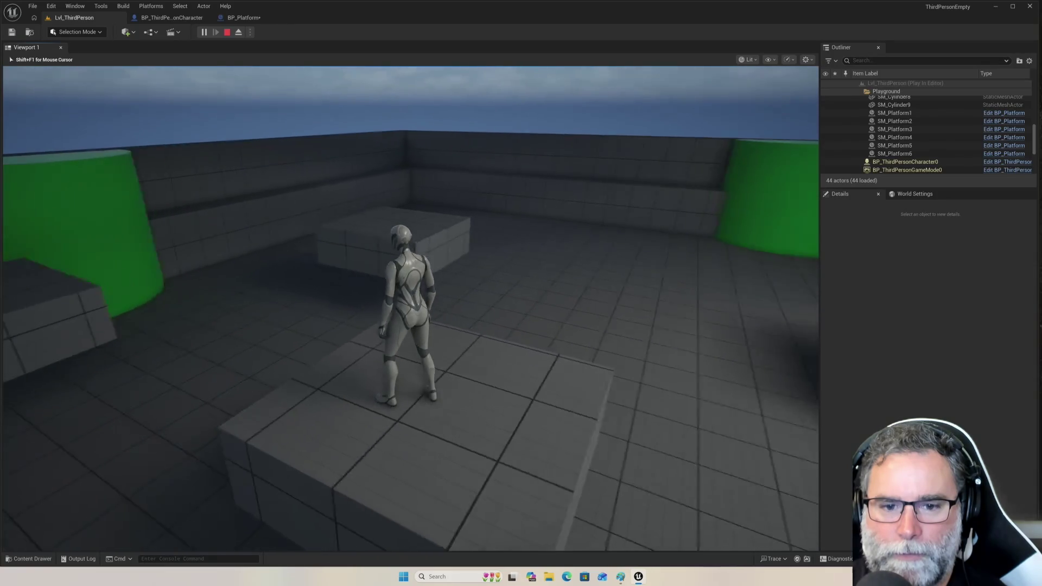
{"action": "key", "text": "space"}
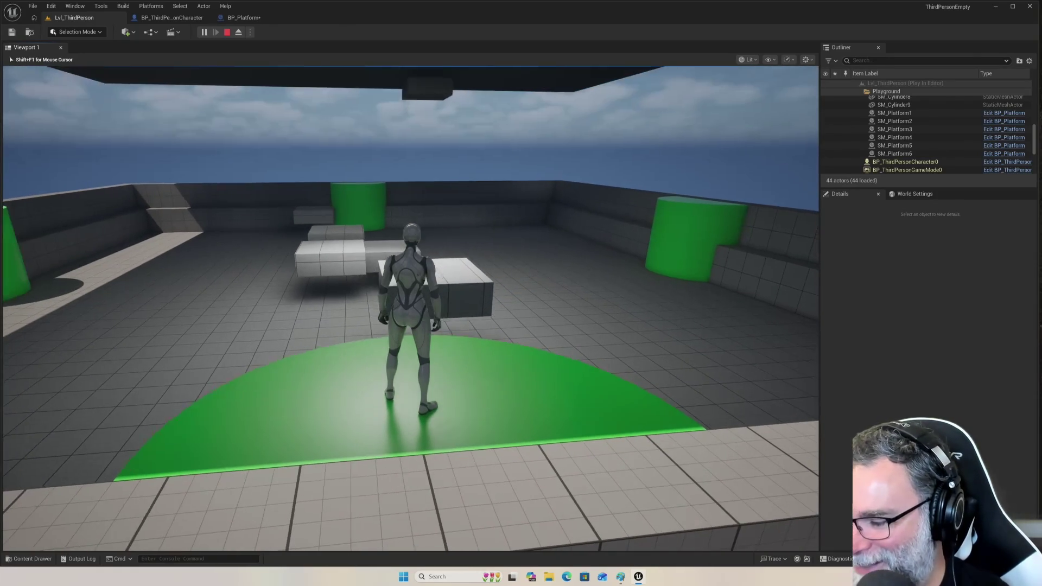
{"action": "key", "text": "w"}
{"action": "key", "text": "space"}
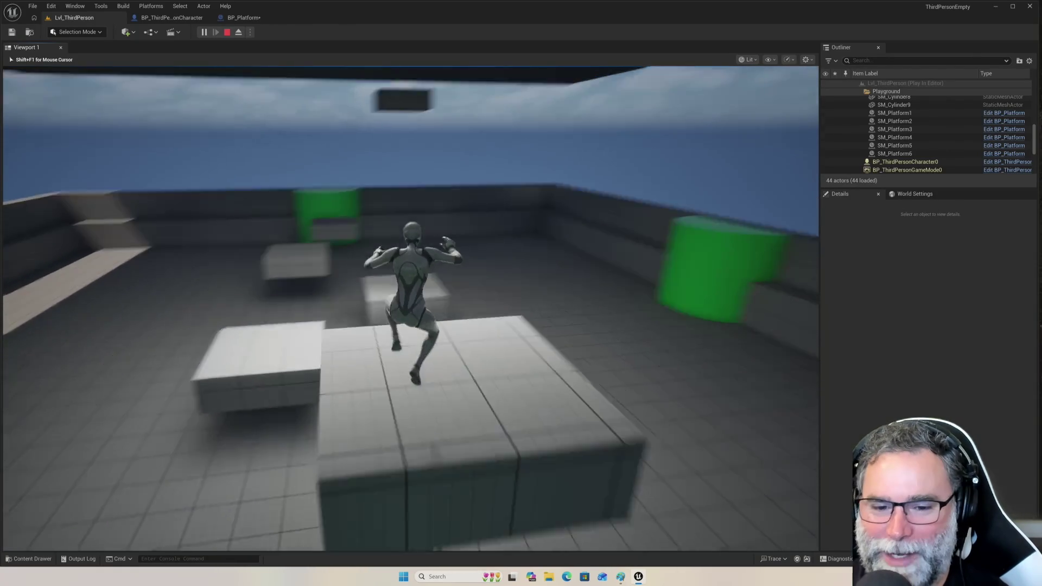
{"action": "key", "text": "space"}
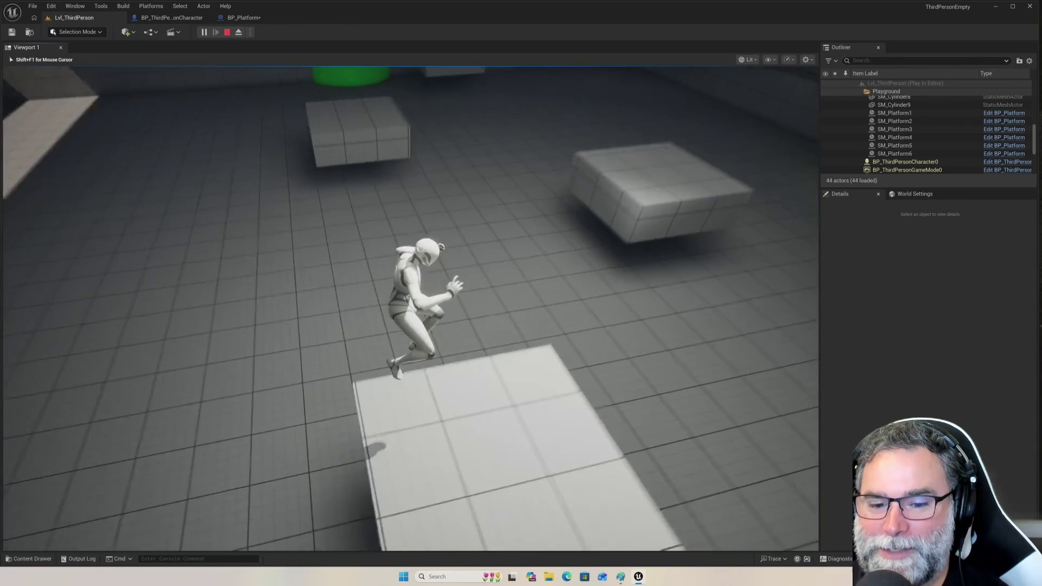
{"action": "key", "text": "w"}
{"action": "key", "text": "space"}
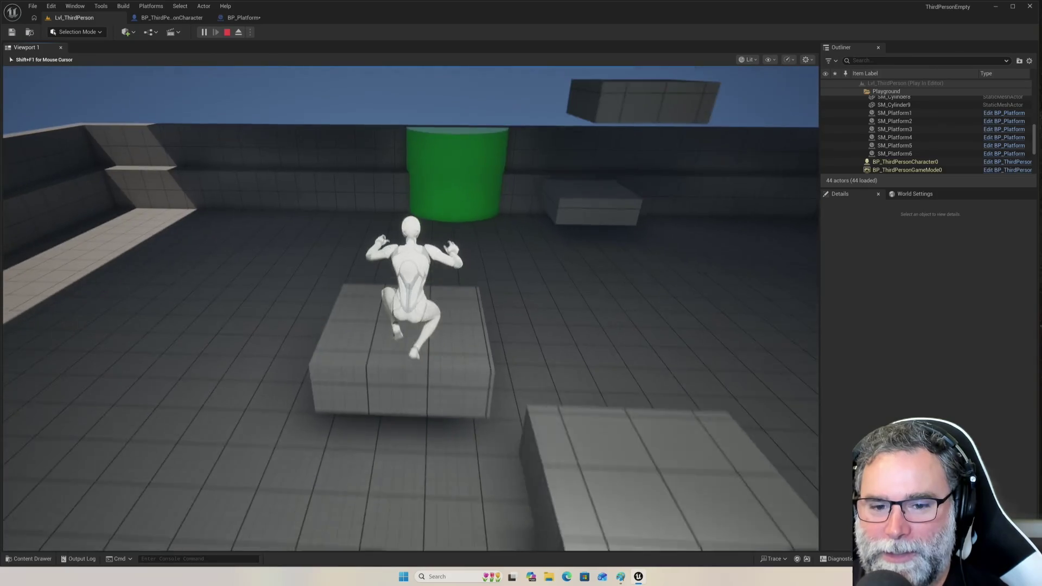
{"action": "key", "text": "w"}
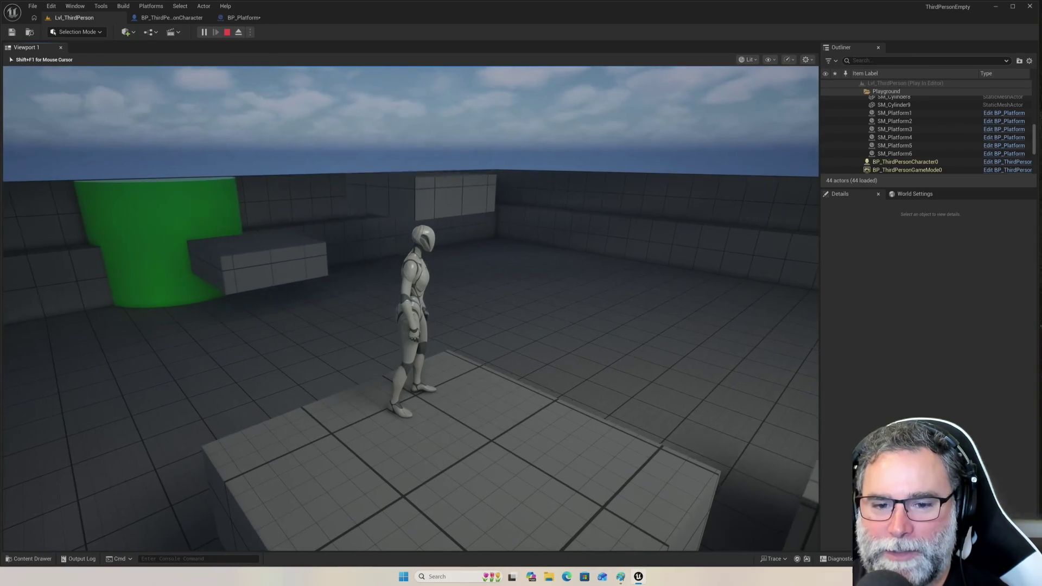
Jump across the white platforms to the wall, then end the play session.
{"action": "key", "text": "w"}
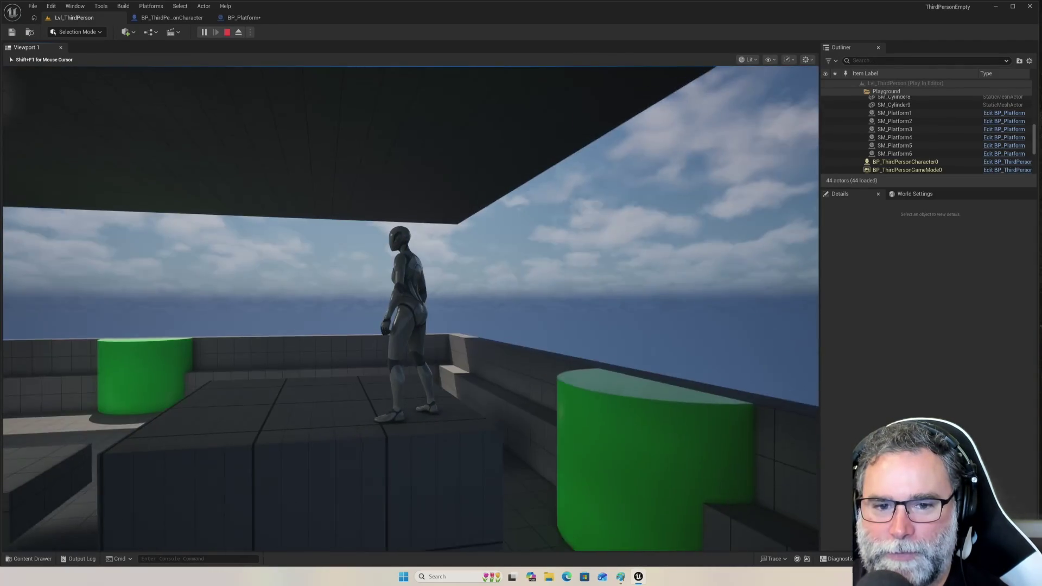
{"action": "mouse_move", "coordinate": [411, 293]}
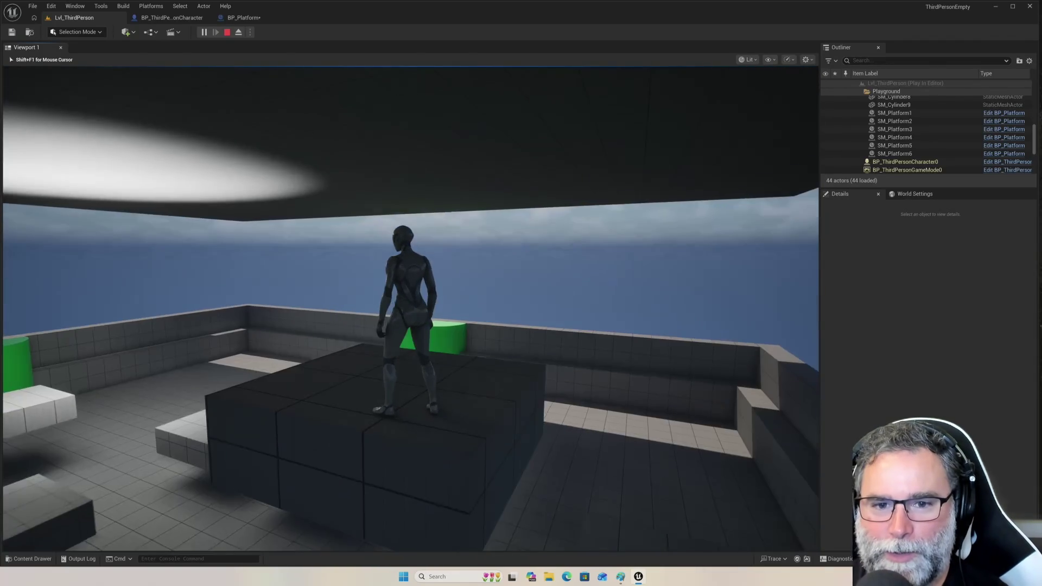
{"action": "key", "text": "space"}
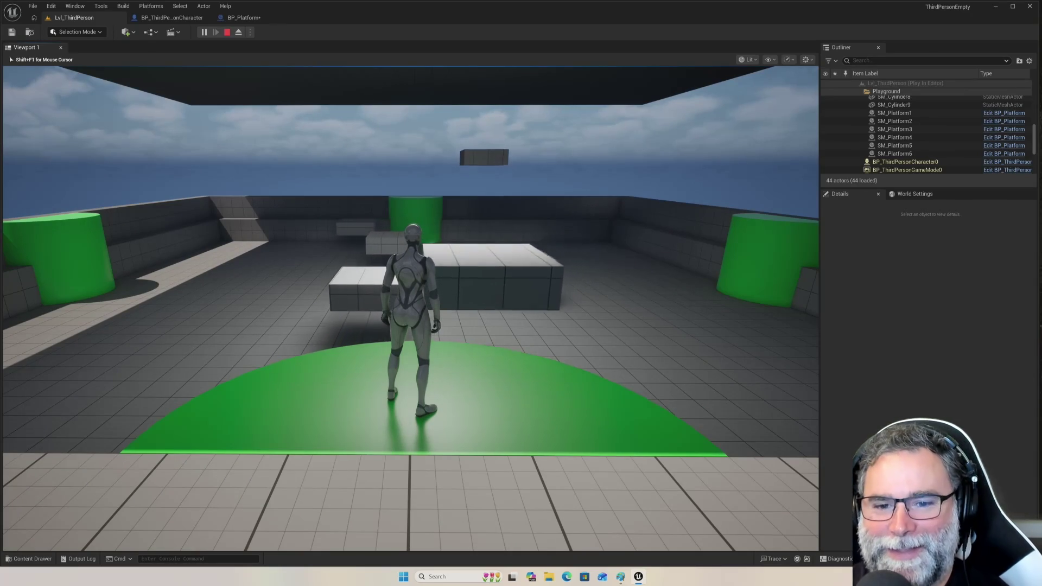
{"action": "key", "text": "w"}
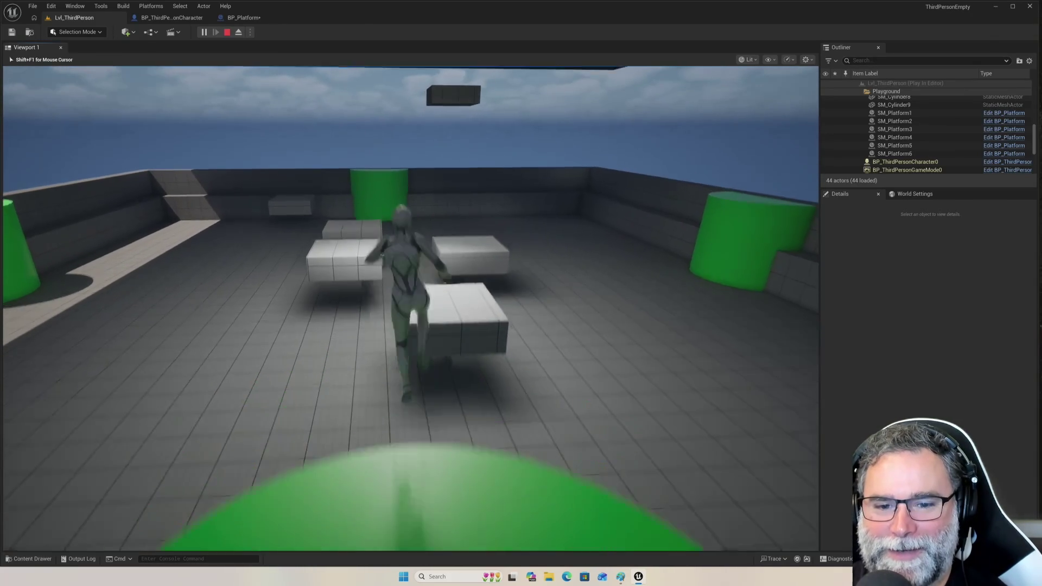
{"action": "key", "text": "space"}
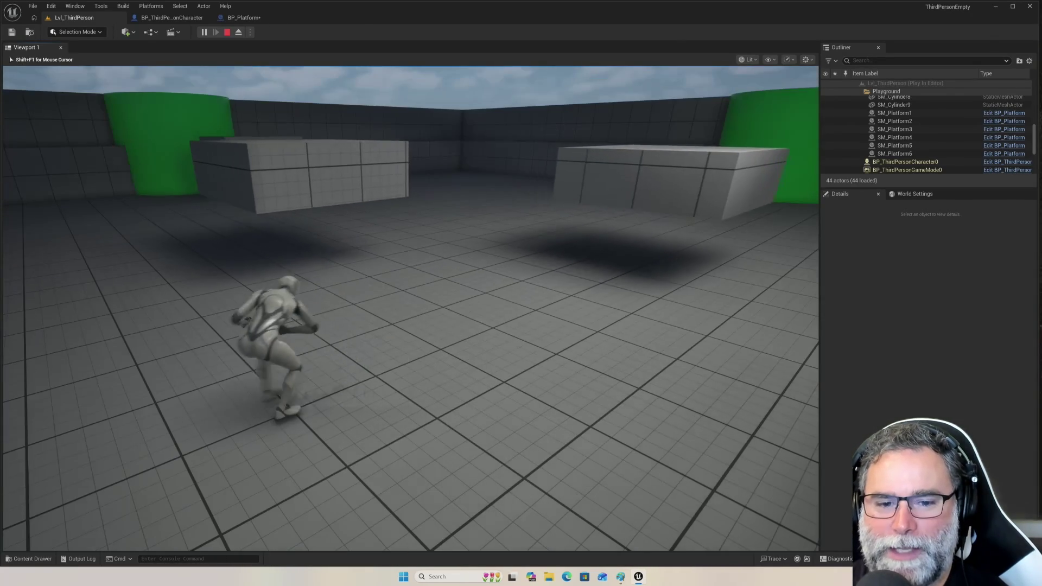
{"action": "key", "text": "space"}
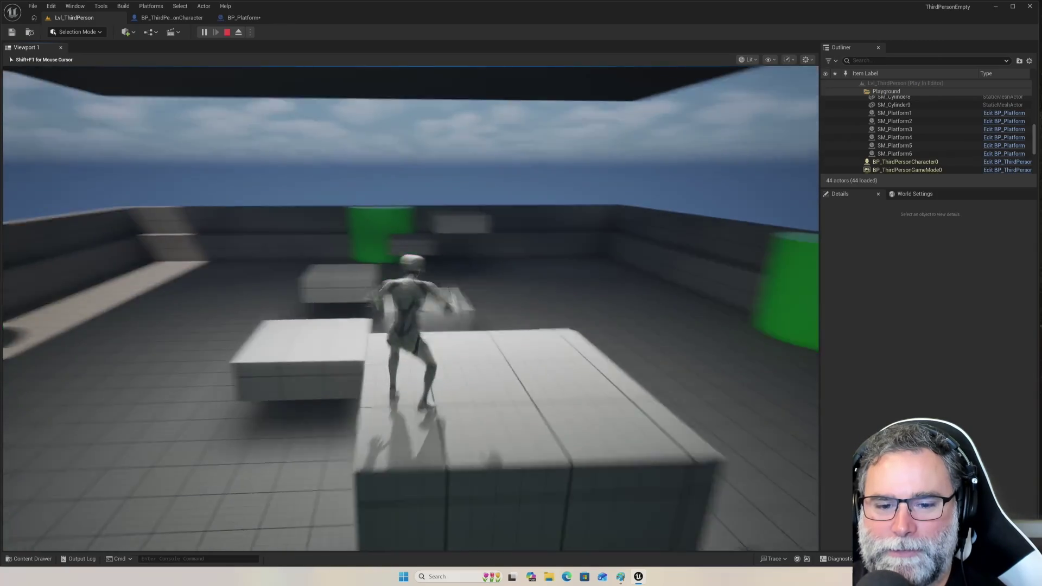
{"action": "key", "text": "space"}
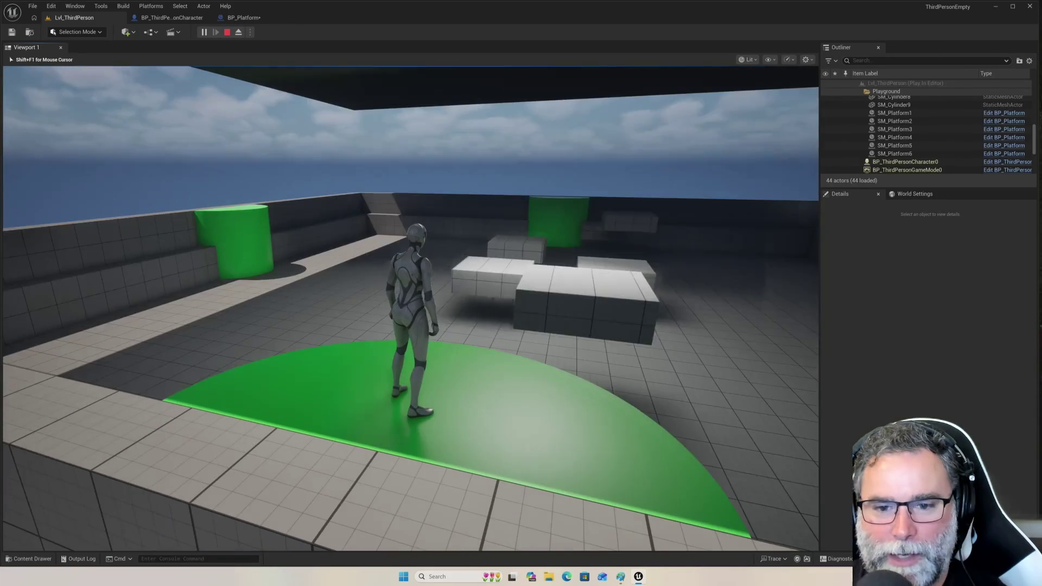
{"action": "key", "text": "Escape"}
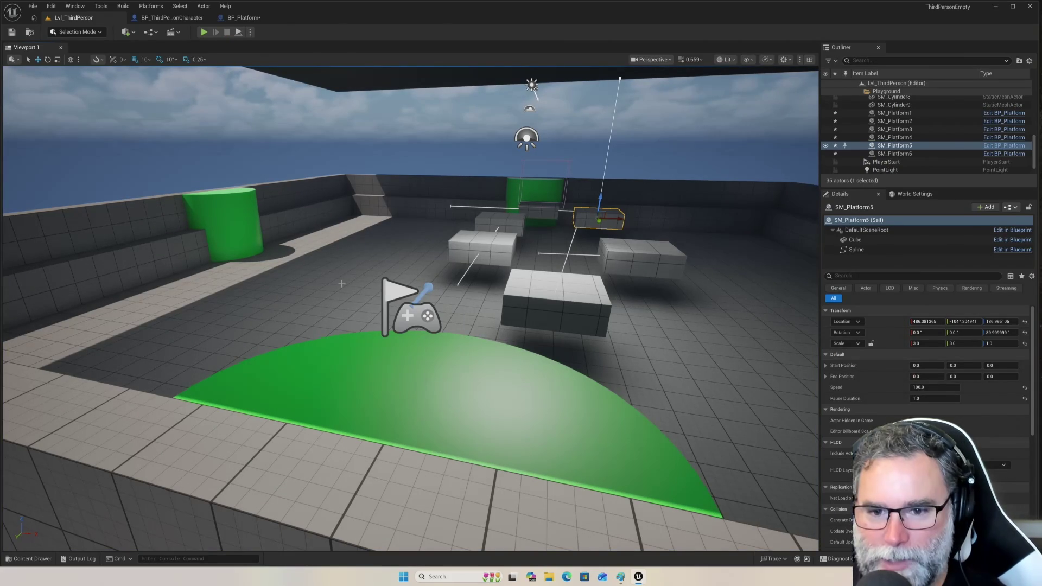
Select the Floor, then switch to the BP_ThirdPersonCharacter Blueprint's Event Graph.
{"action": "left_click", "coordinate": [378, 271]}
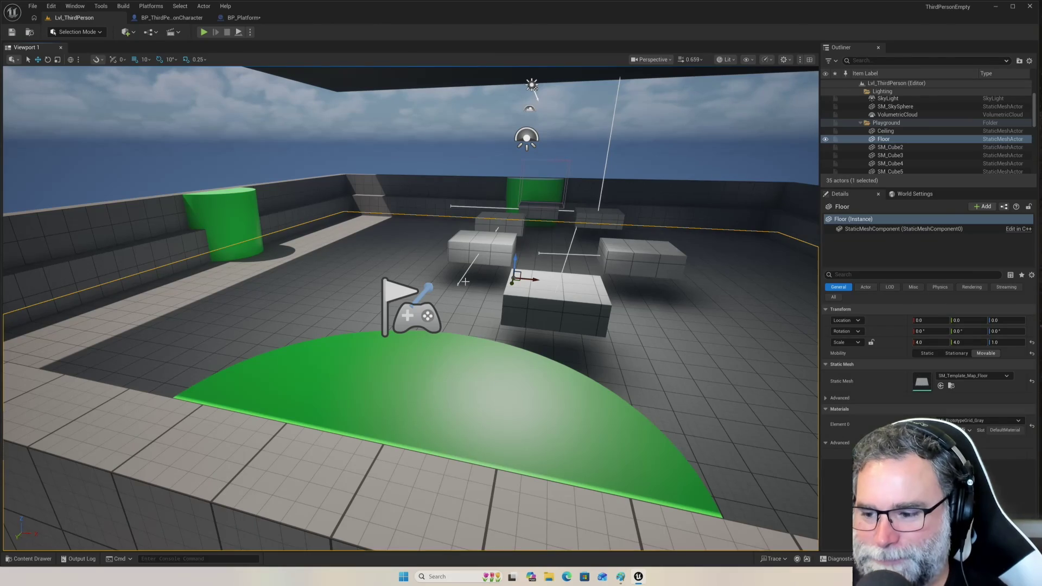
{"action": "right_click", "coordinate": [439, 266]}
{"action": "left_click", "coordinate": [395, 246]}
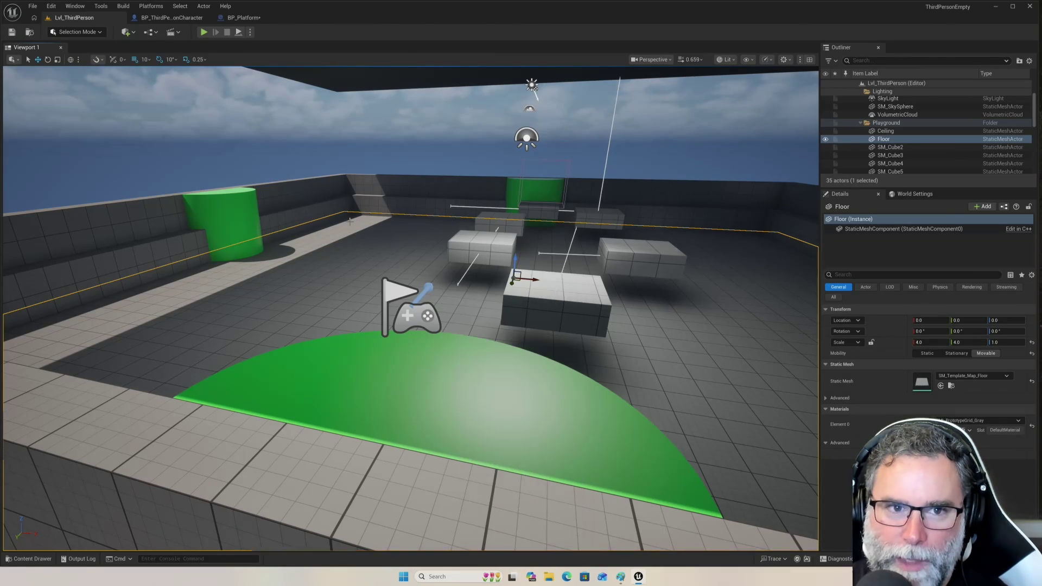
{"action": "left_click", "coordinate": [161, 17]}
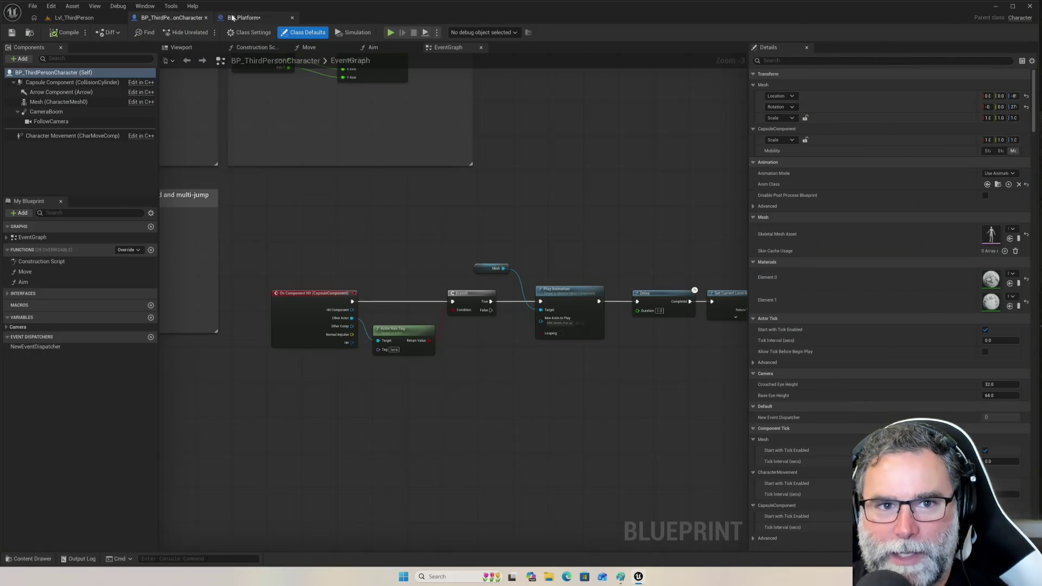
In BP_Platform, center the Event Tick nodes and display the Class Defaults with Actor Tick settings.
{"action": "left_click", "coordinate": [231, 18]}
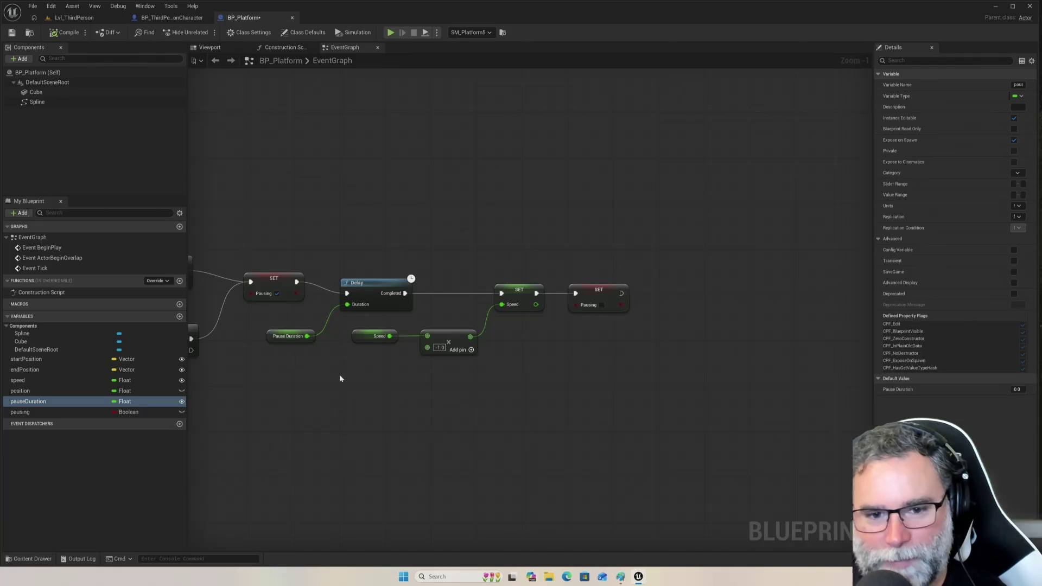
{"action": "mouse_move", "coordinate": [297, 385]}
{"action": "left_mouse_down"}
{"action": "mouse_move", "coordinate": [448, 402]}
{"action": "mouse_move", "coordinate": [407, 400]}
{"action": "mouse_move", "coordinate": [546, 388]}
{"action": "mouse_move", "coordinate": [527, 387]}
{"action": "left_mouse_up"}
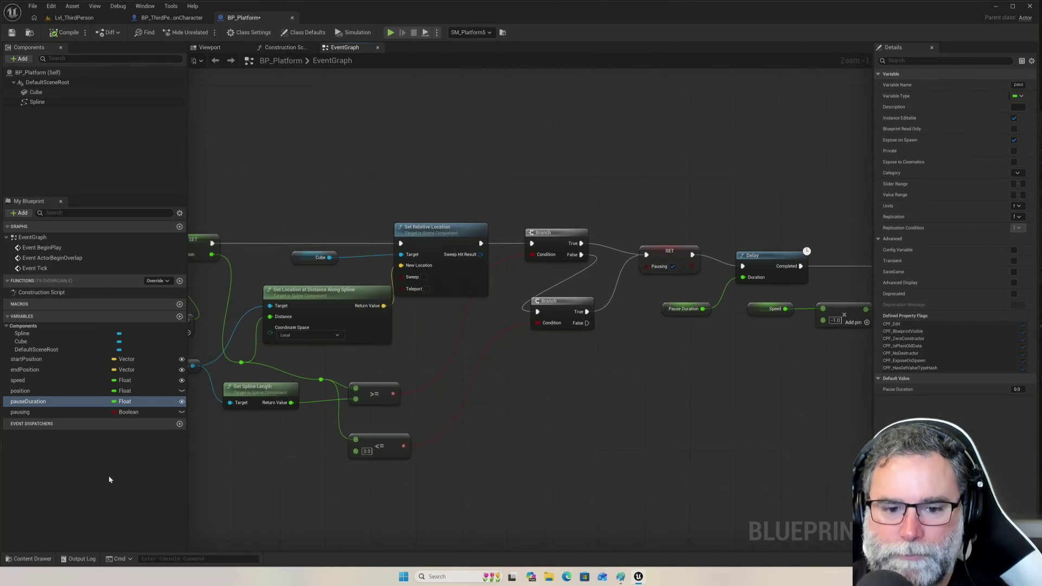
{"action": "left_click_drag", "start_coordinate": [263, 461], "coordinate": [464, 455]}
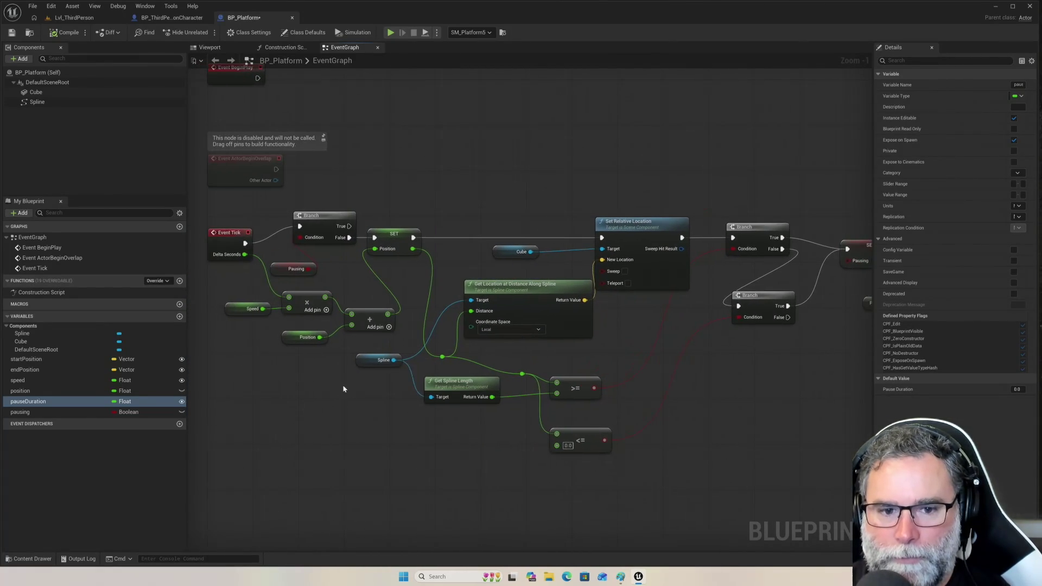
{"action": "left_click_drag", "start_coordinate": [306, 380], "coordinate": [373, 423]}
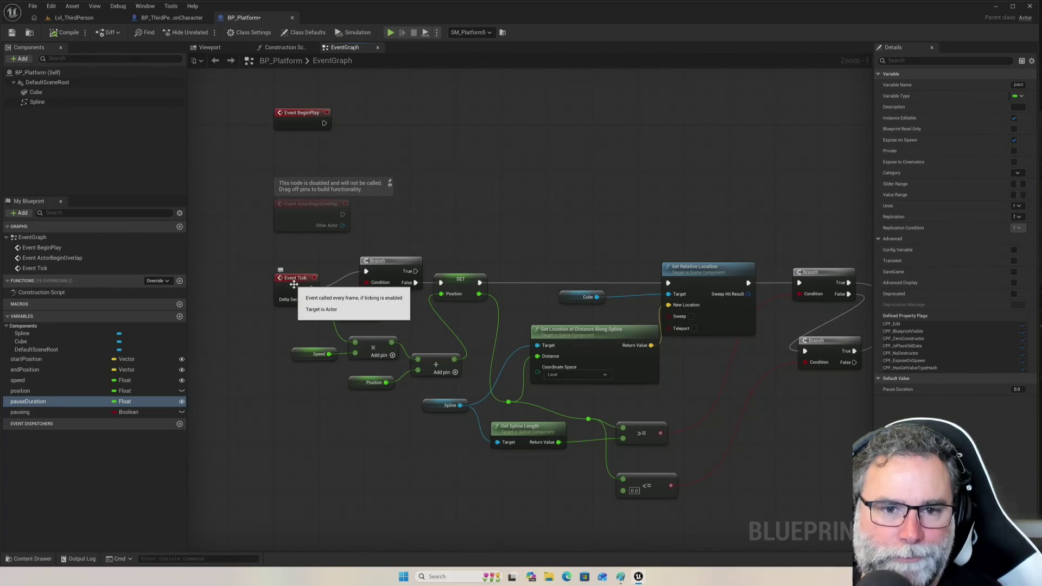
{"action": "left_click", "coordinate": [51, 82]}
{"action": "left_click", "coordinate": [49, 72]}
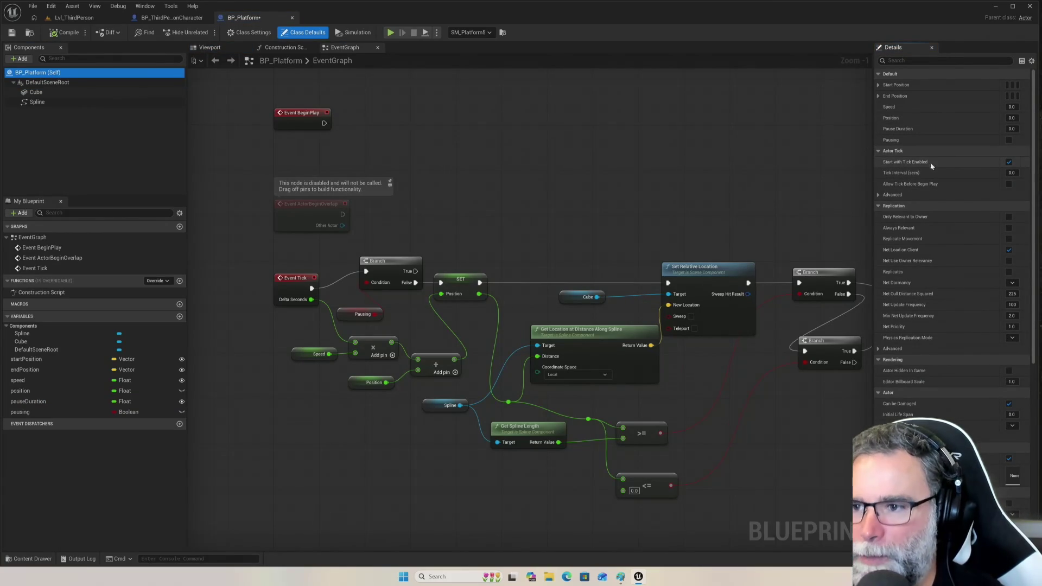
Turn off Start with Tick Enabled in BP_Platform, compile it, and start a play test.
{"action": "left_click", "coordinate": [1009, 163]}
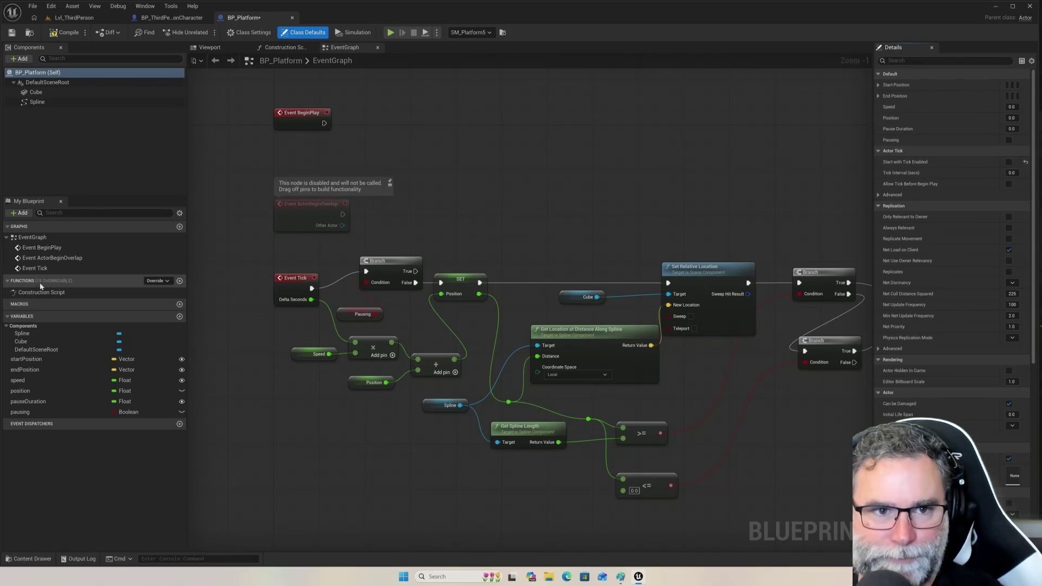
{"action": "left_click", "coordinate": [65, 32]}
{"action": "left_click", "coordinate": [390, 32]}
{"action": "left_click", "coordinate": [485, 216]}
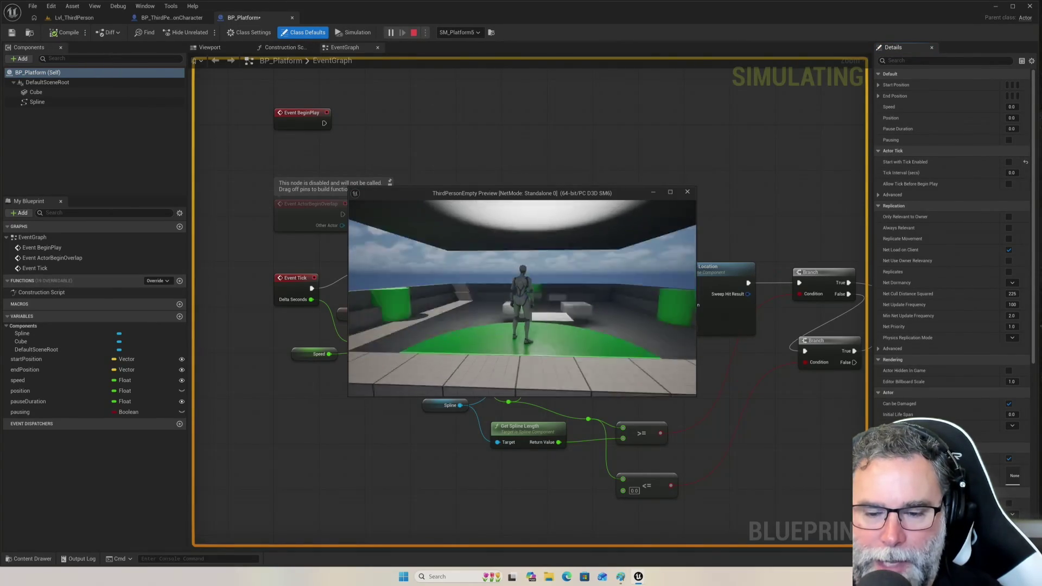
Jump across the white and grey blocks onto the green cylinder, then onto a white platform.
{"action": "key", "text": "w"}
{"action": "key", "text": "space"}
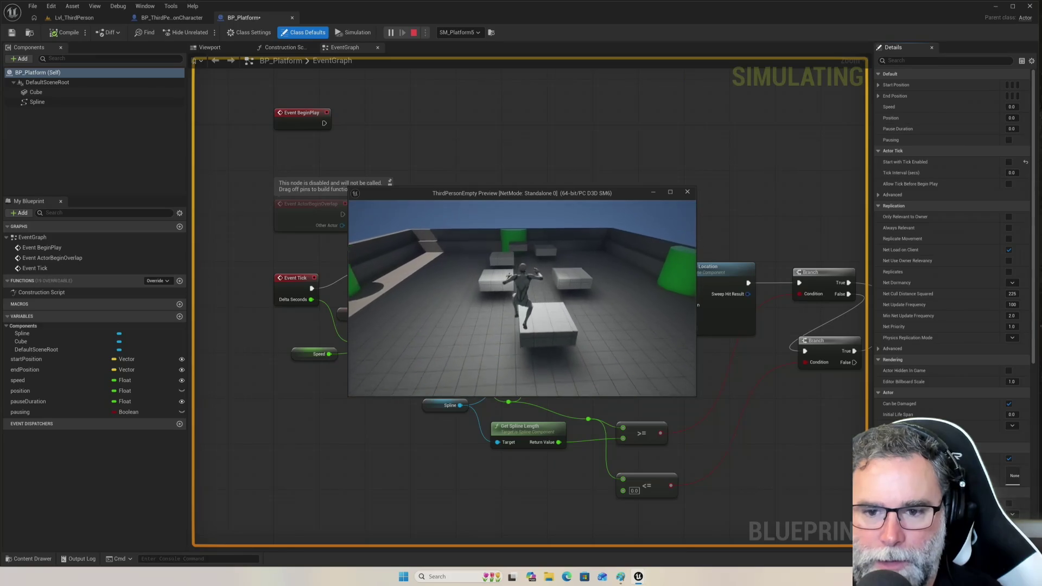
{"action": "key", "text": "space"}
{"action": "key", "text": "space"}
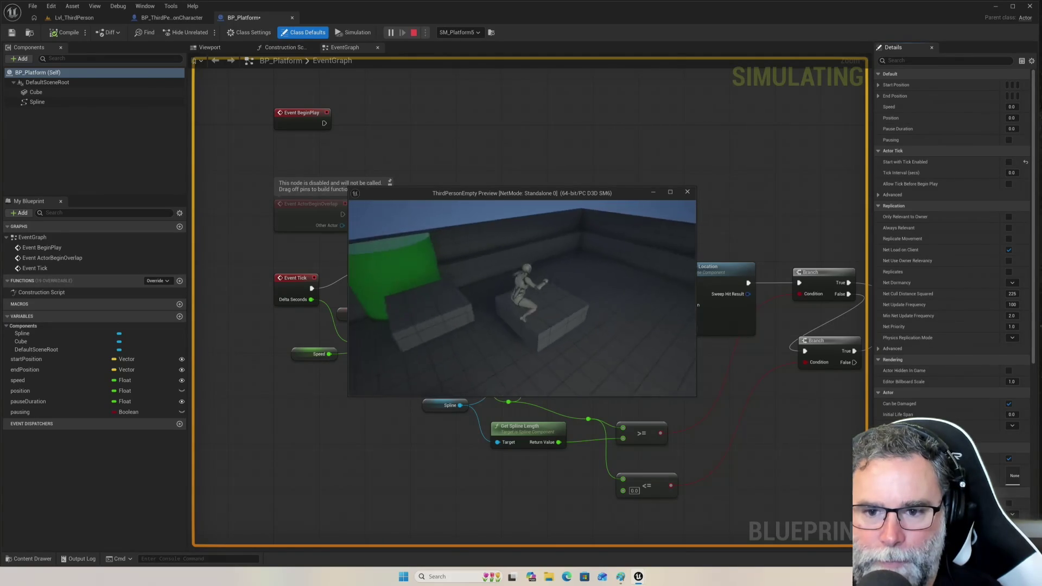
{"action": "key", "text": "space"}
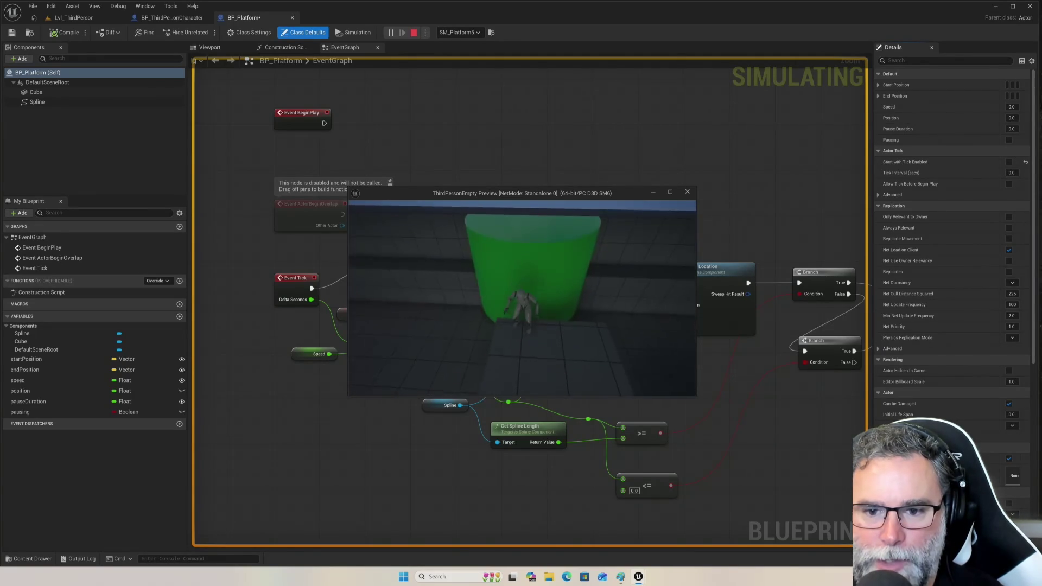
{"action": "key", "text": "space"}
{"action": "key", "text": "w"}
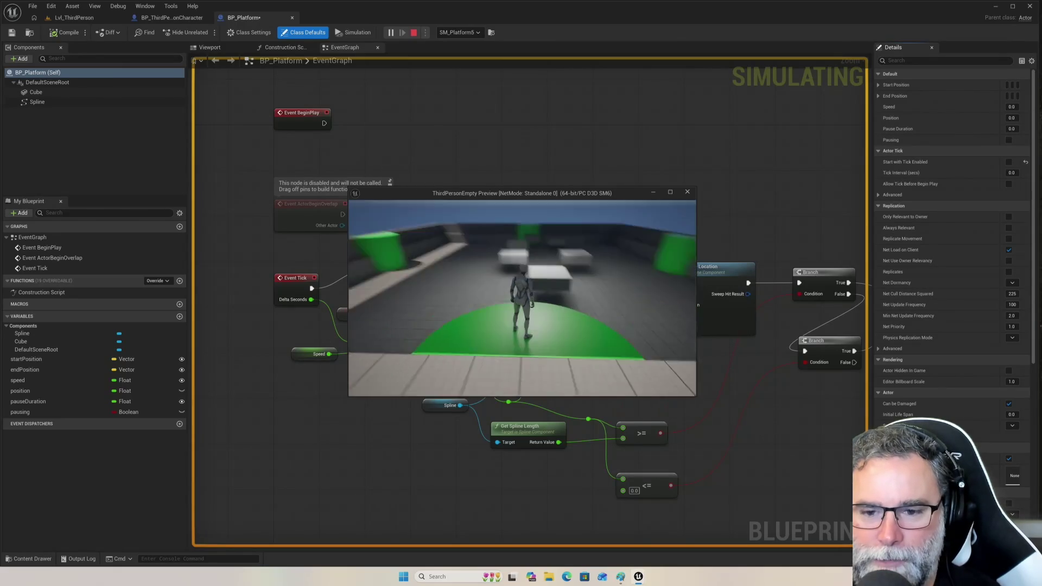
{"action": "key", "text": "space"}
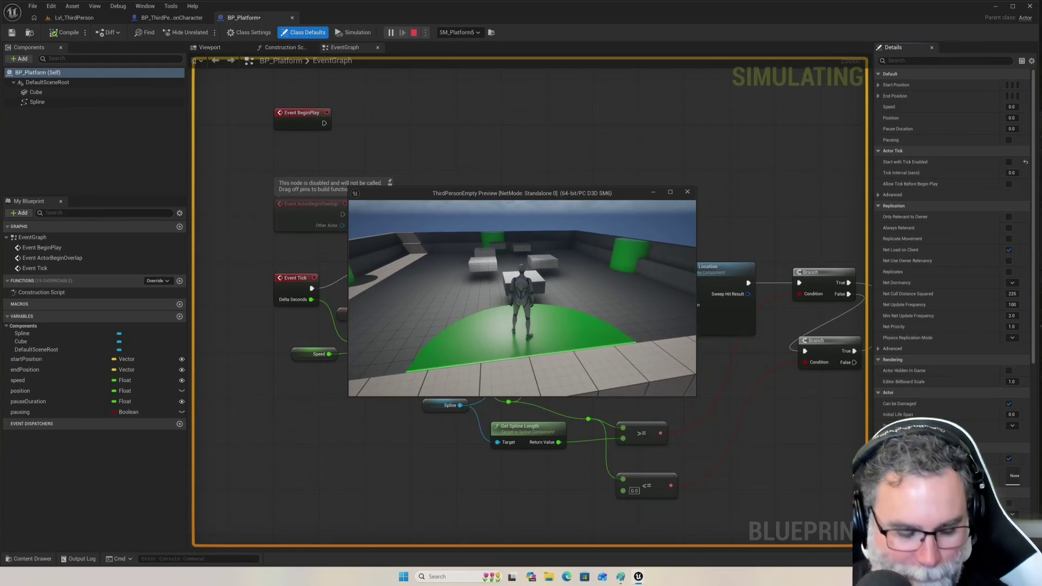
Jump from the green pad across blocks to the green cylinder, then stop the preview and return to the level editor.
{"action": "key", "text": "w"}
{"action": "key", "text": "space"}
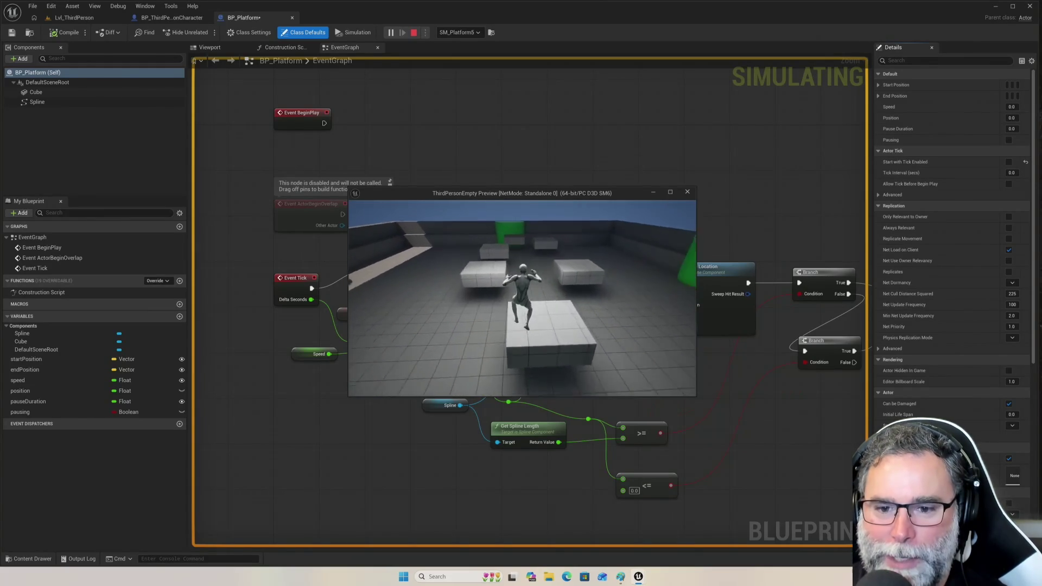
{"action": "key", "text": "space"}
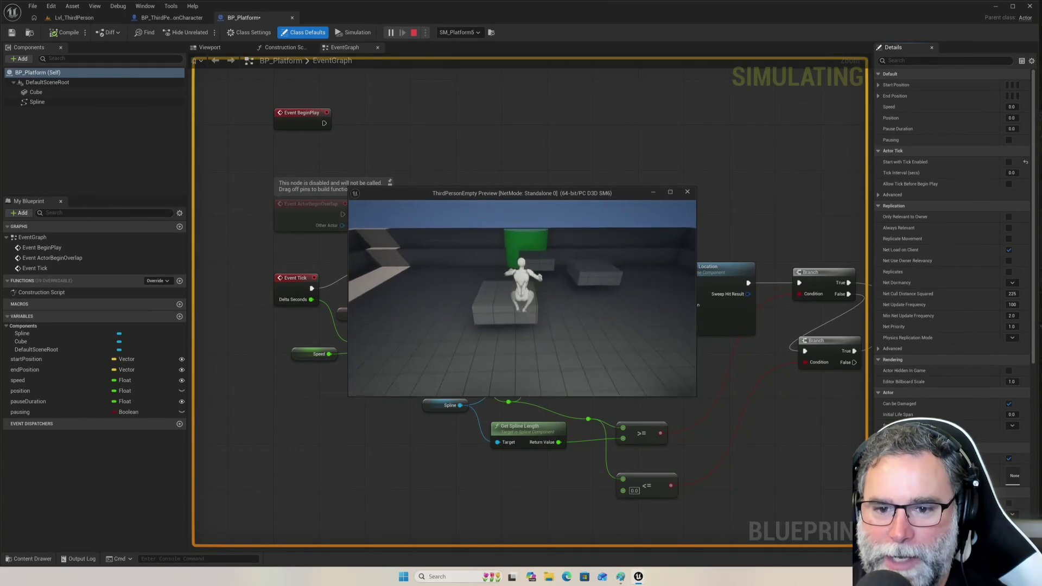
{"action": "key", "text": "space"}
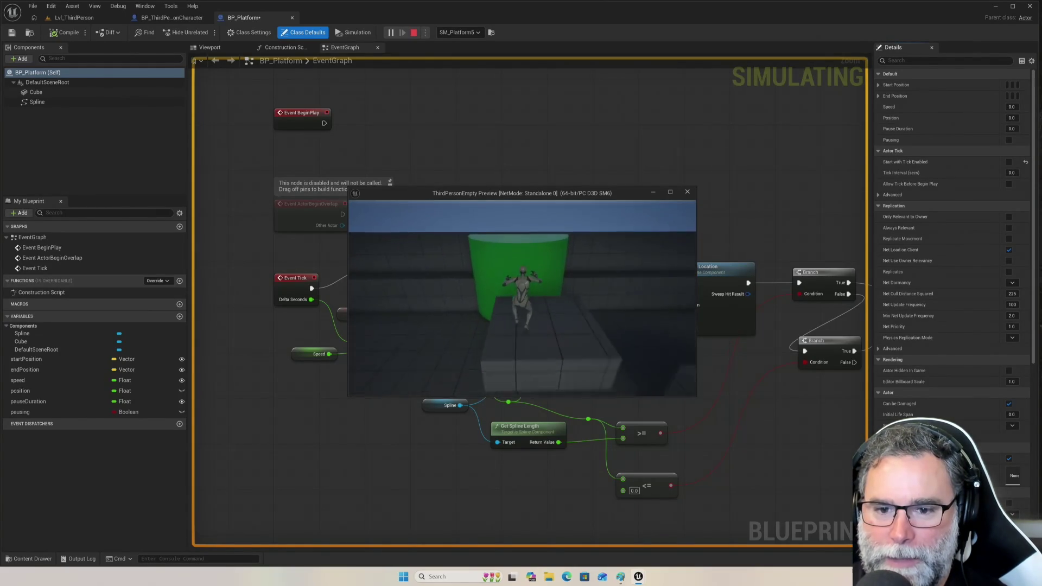
{"action": "key", "text": "w"}
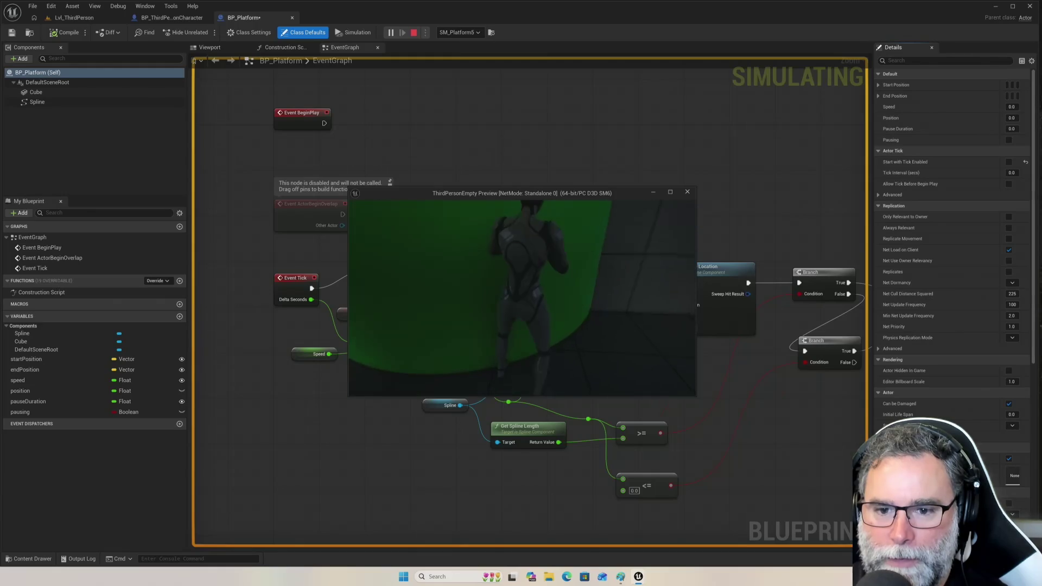
{"action": "key", "text": "space"}
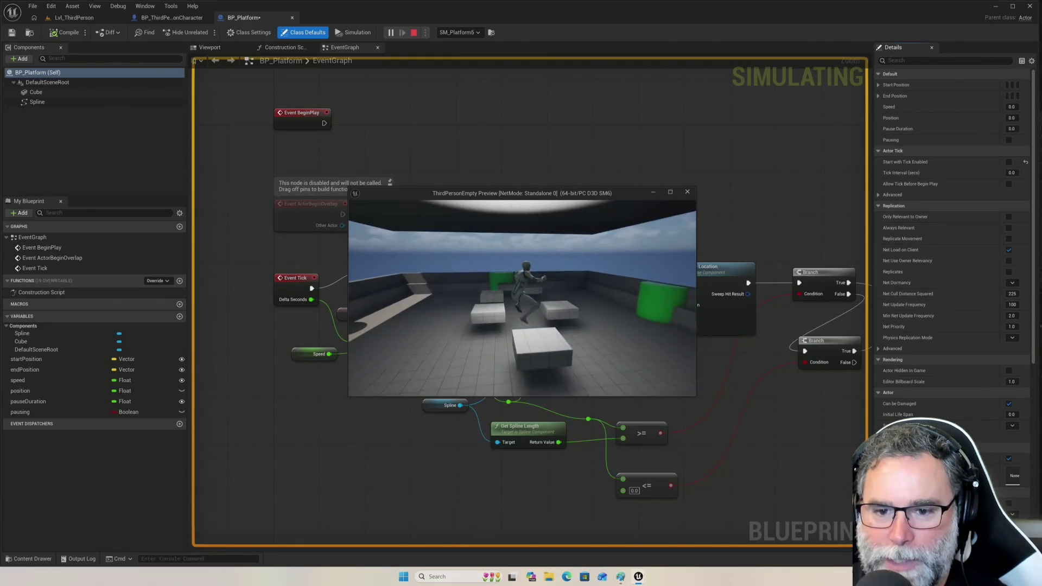
{"action": "key", "text": "Escape"}
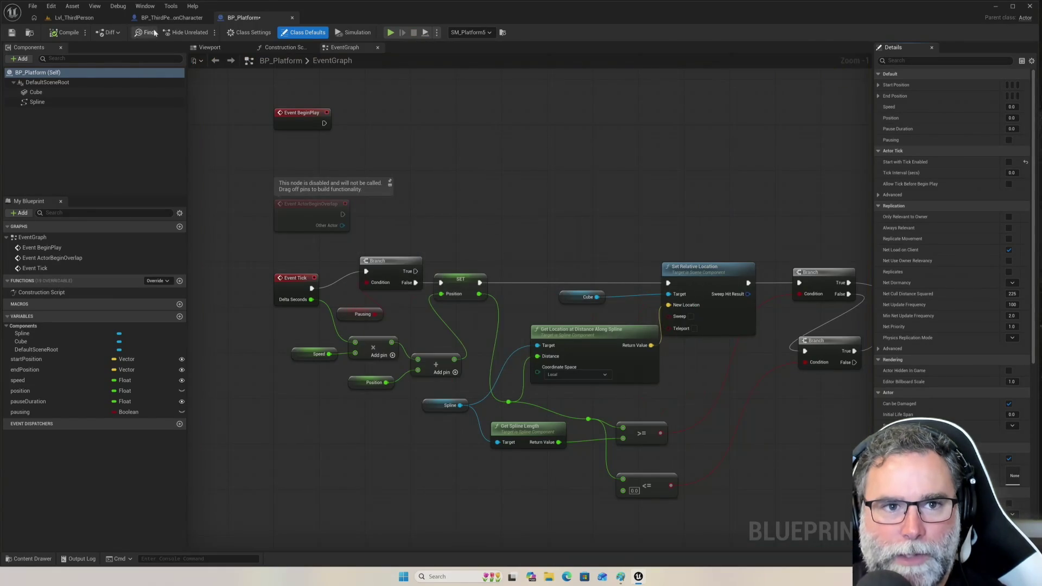
{"action": "left_click", "coordinate": [74, 17]}
Start playing in the editor and hop across the floating blocks up onto the green wall.
{"action": "left_click", "coordinate": [209, 32]}
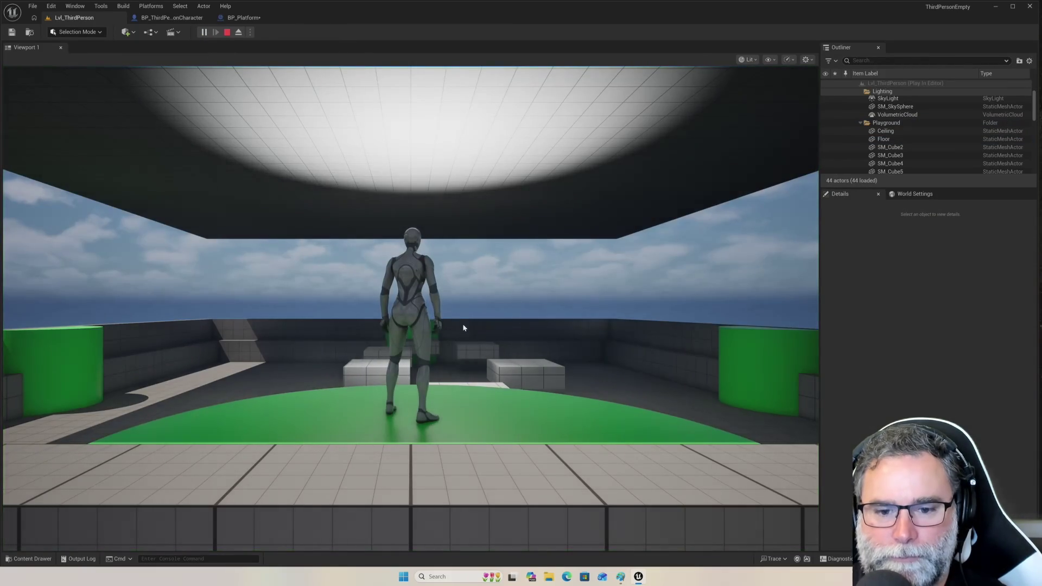
{"action": "left_click", "coordinate": [463, 328]}
{"action": "key", "text": "w"}
{"action": "key", "text": "space"}
{"action": "key", "text": "w"}
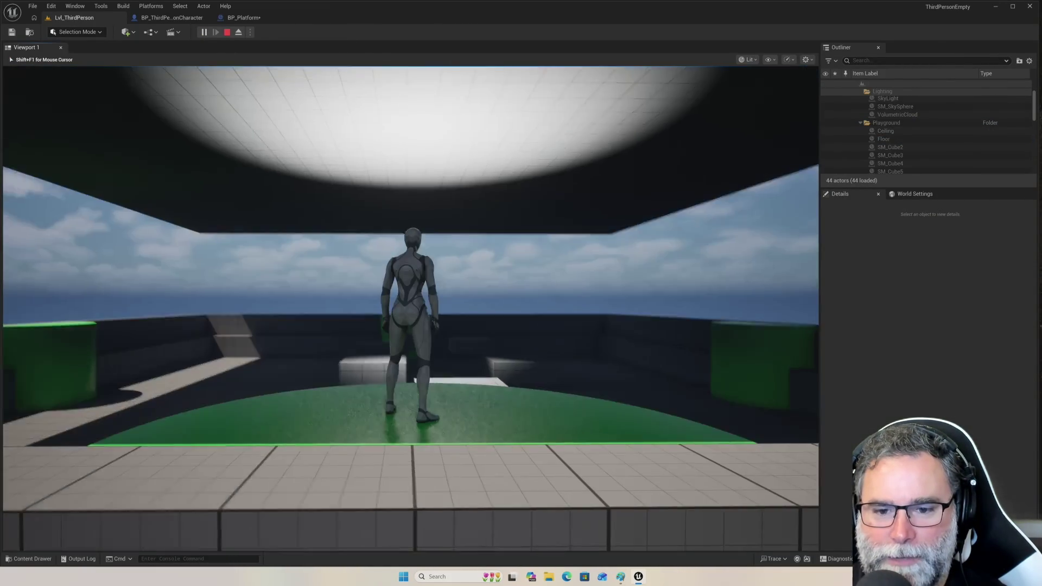
{"action": "key", "text": "space"}
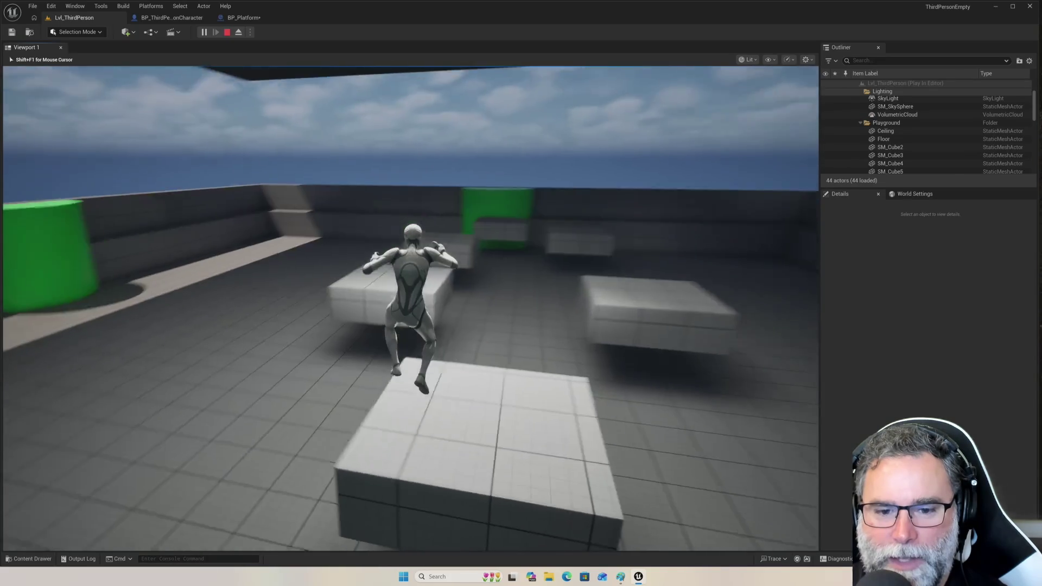
{"action": "key", "text": "space"}
{"action": "key", "text": "space"}
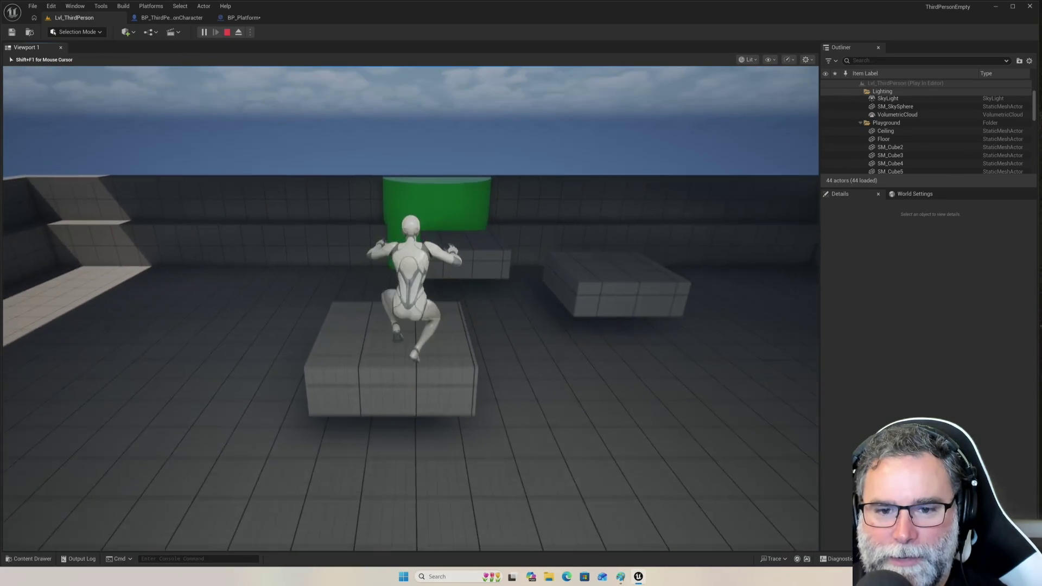
{"action": "key", "text": "w"}
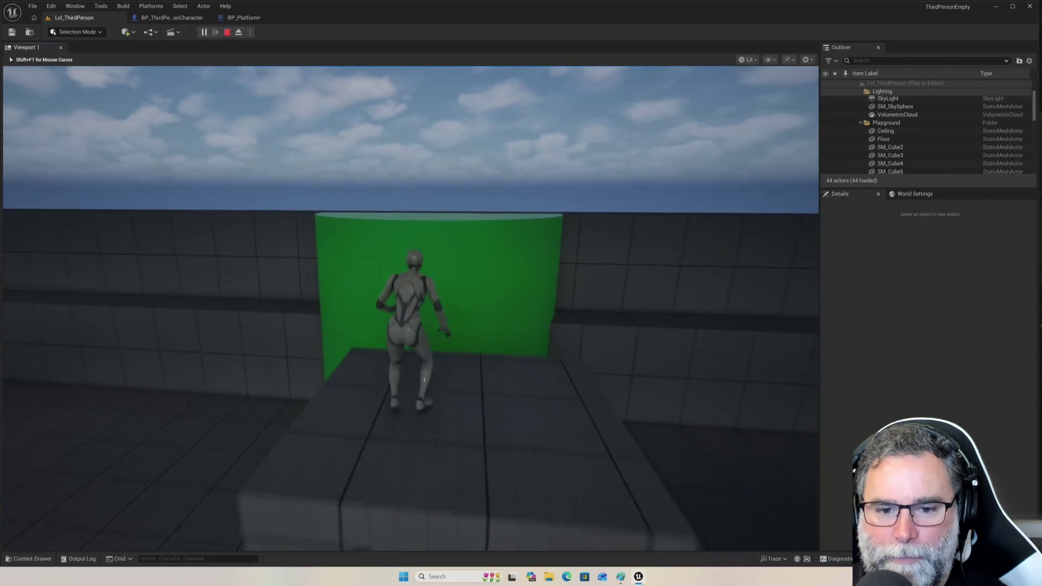
{"action": "key", "text": "space"}
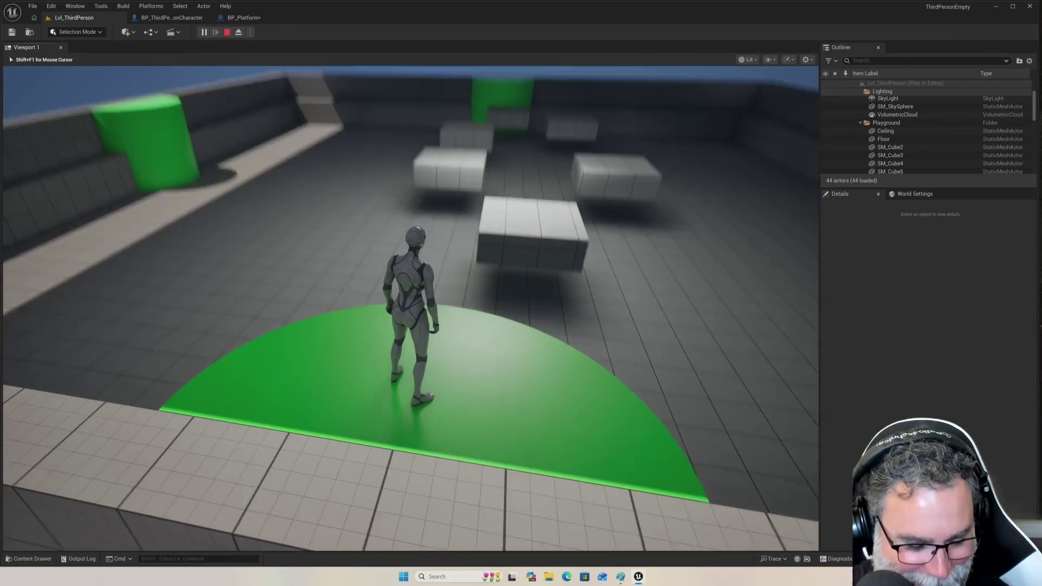
Jump across the floating cubes and around the green wall, then stop playing the level.
{"action": "key", "text": "w"}
{"action": "key", "text": "space"}
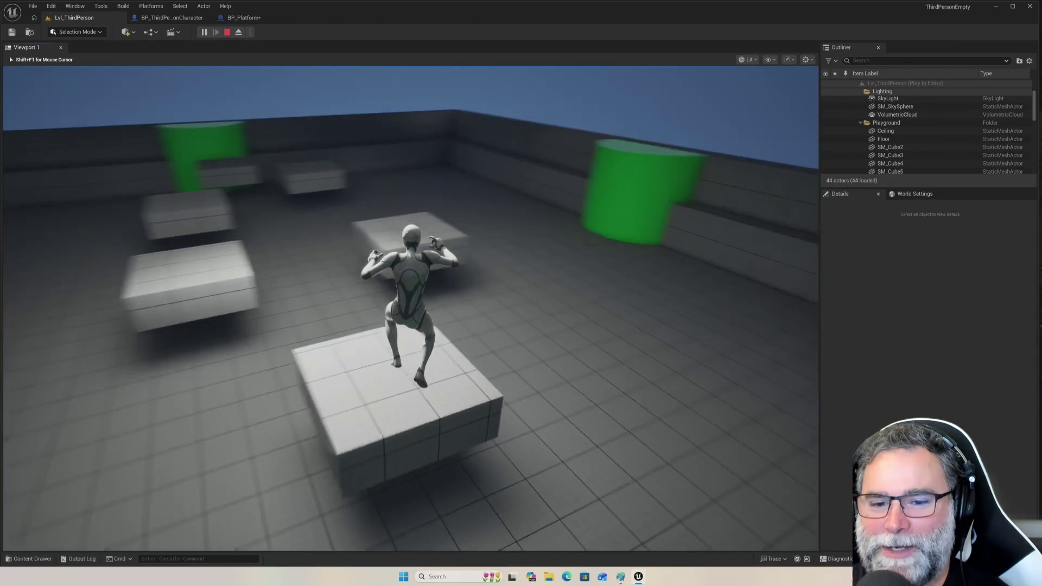
{"action": "key", "text": "space"}
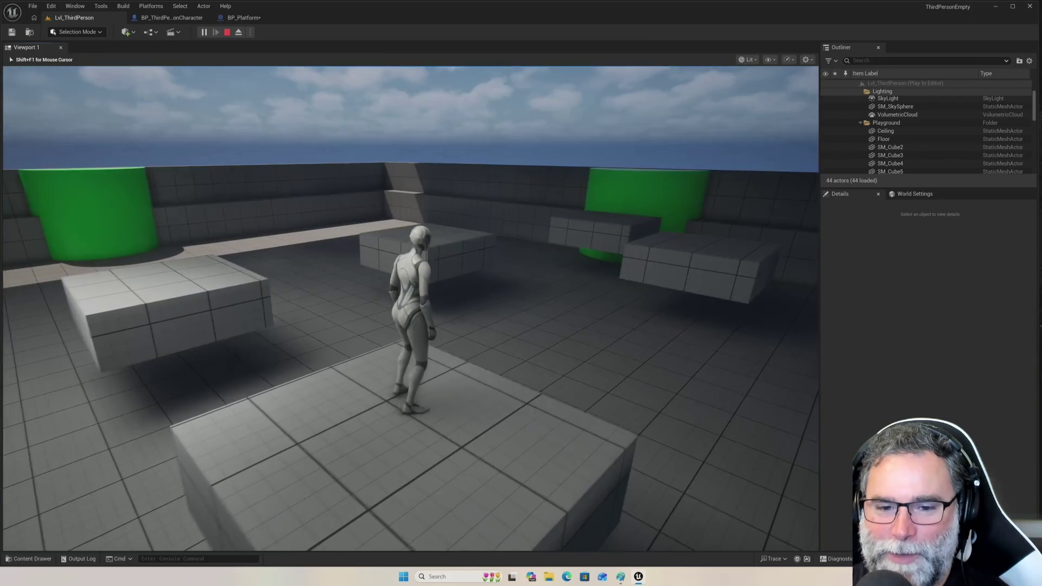
{"action": "key", "text": "space"}
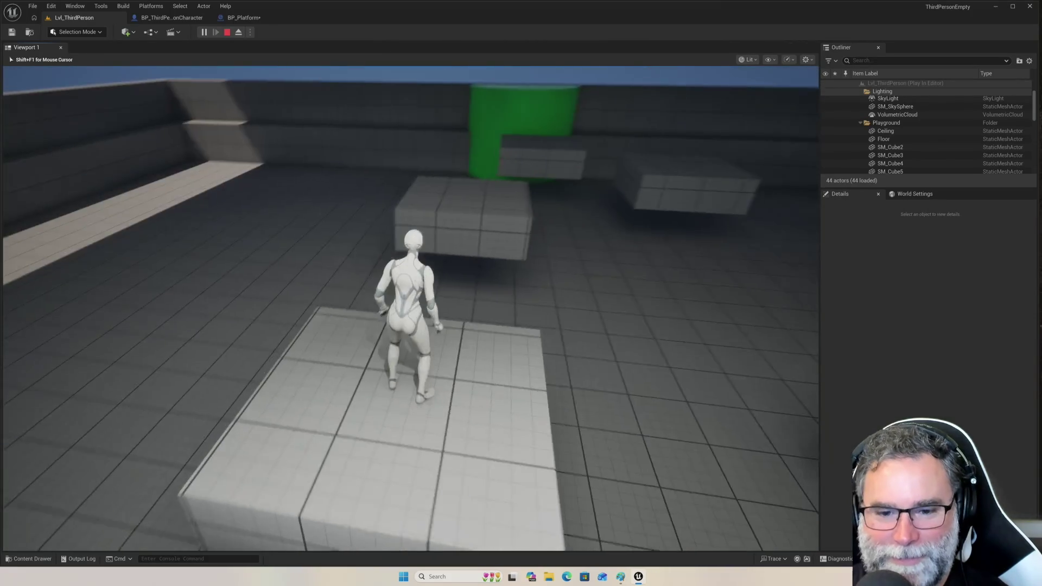
{"action": "key", "text": "space"}
{"action": "key", "text": "space"}
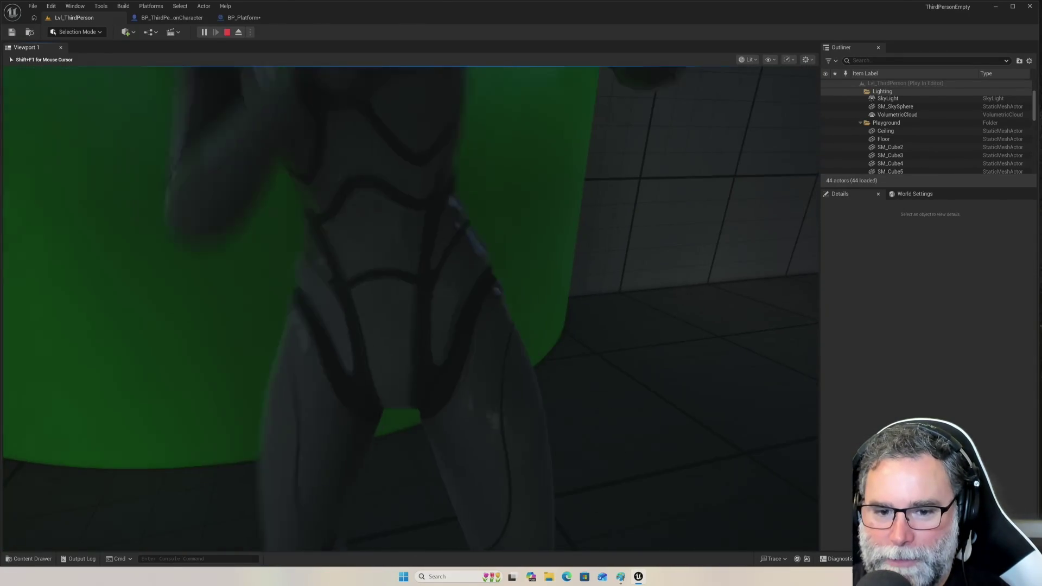
{"action": "key", "text": "space"}
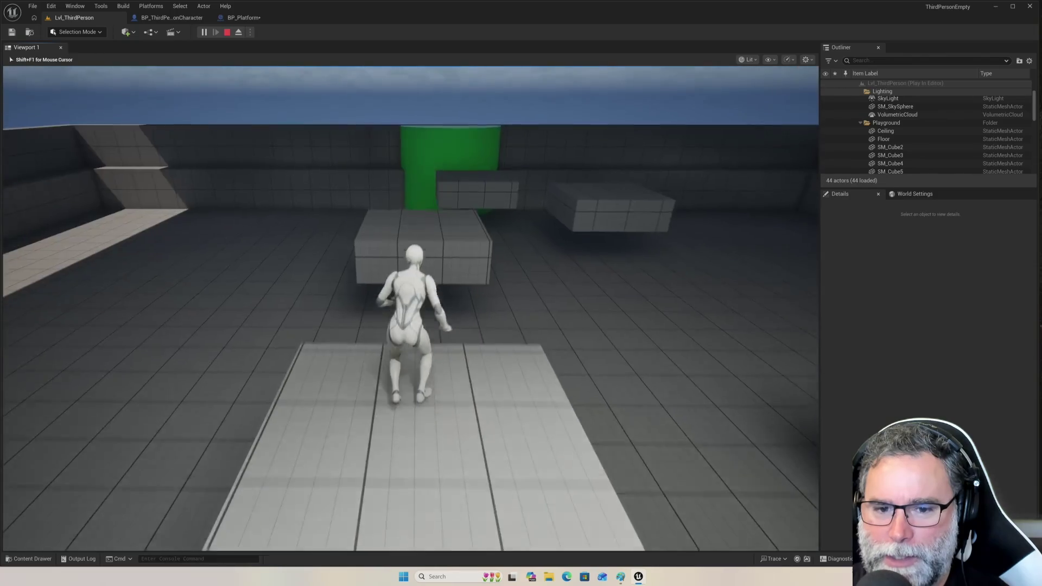
{"action": "key", "text": "w"}
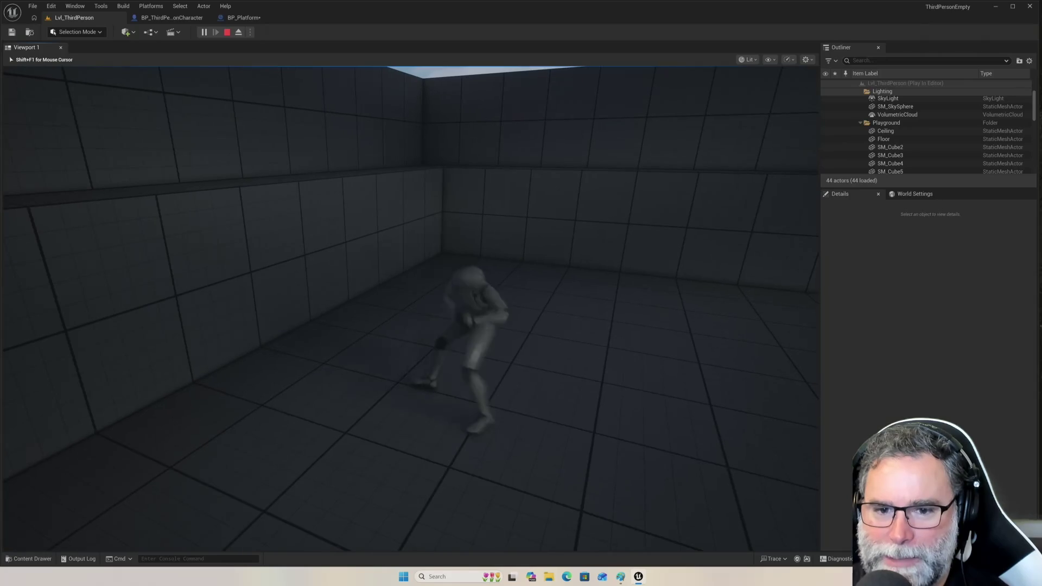
{"action": "key", "text": "space"}
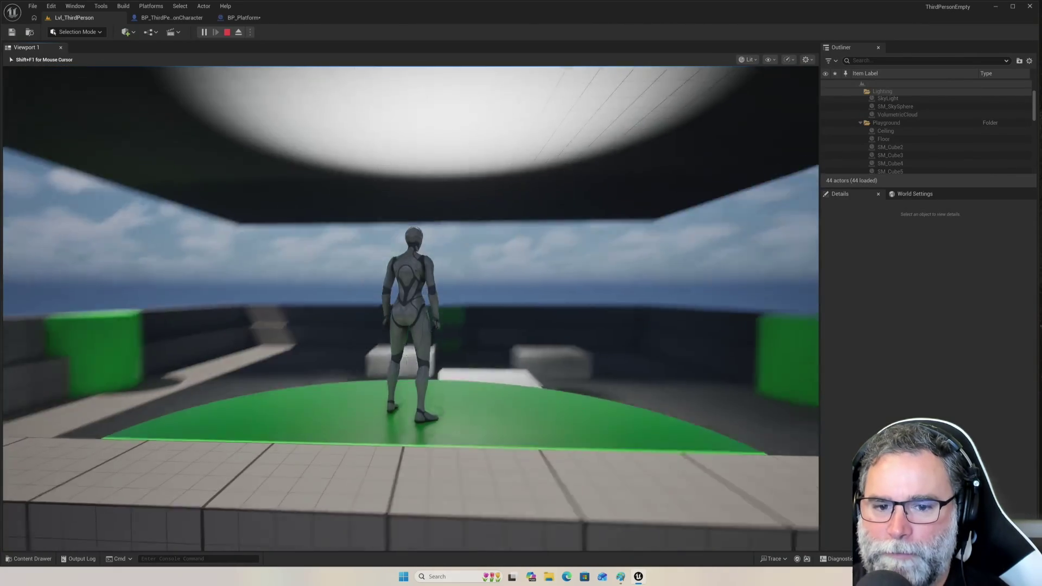
{"action": "key", "text": "space"}
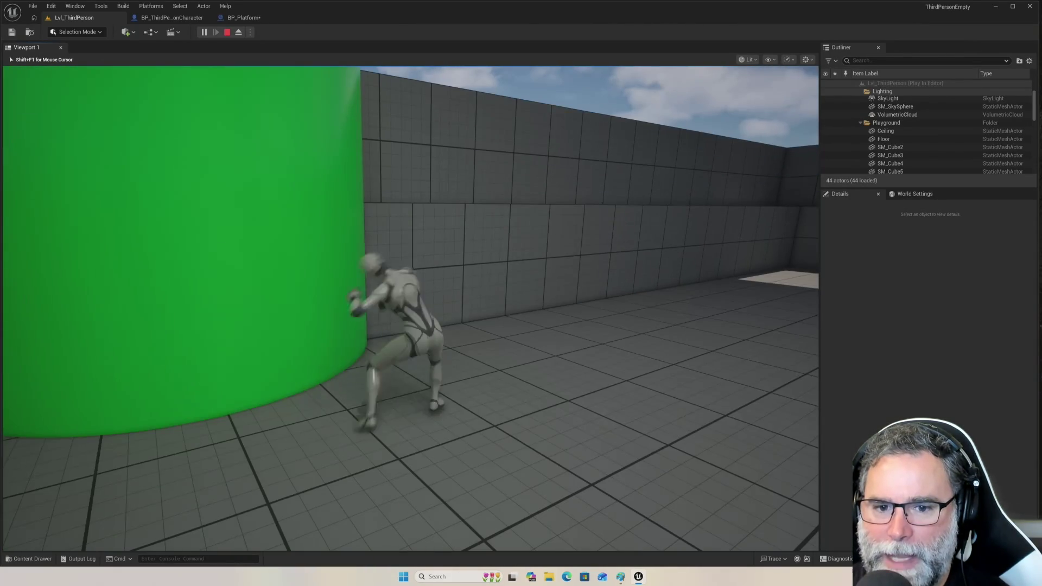
{"action": "key", "text": "w"}
{"action": "key", "text": "space"}
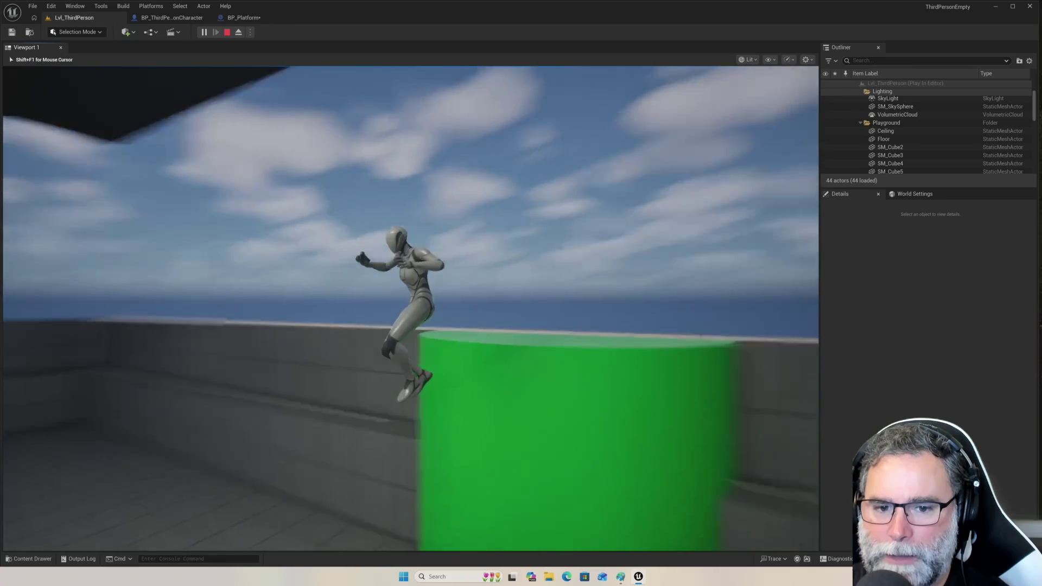
{"action": "key", "text": "Escape"}
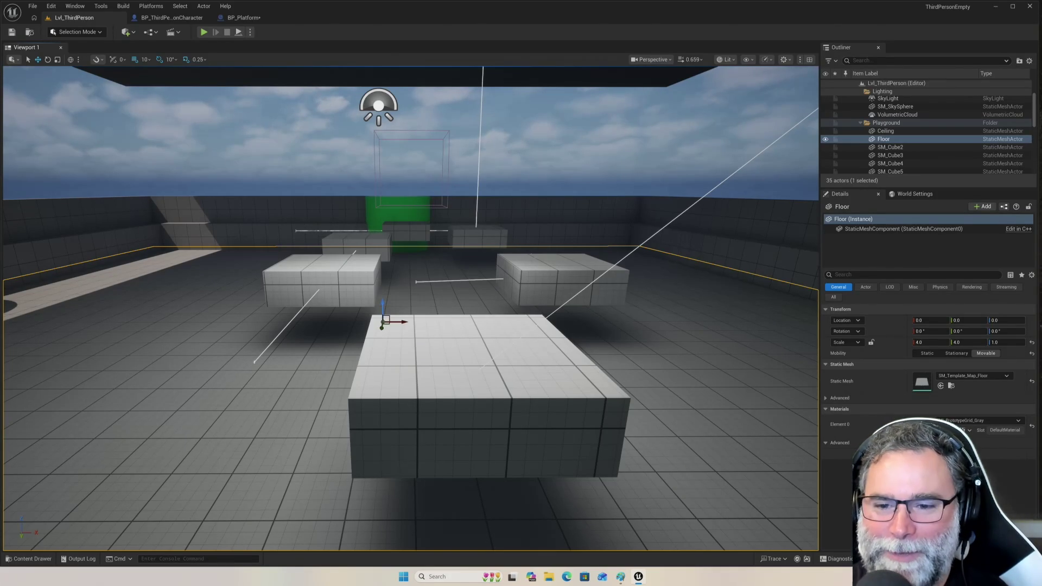
Frame the Floor and orbit past the green cylinder, then open BP_ThirdPersonCharacter.
{"action": "left_click_drag", "start_coordinate": [629, 129], "coordinate": [730, 68]}
{"action": "key", "text": "f"}
{"action": "left_click_drag", "start_coordinate": [413, 304], "coordinate": [266, 315]}
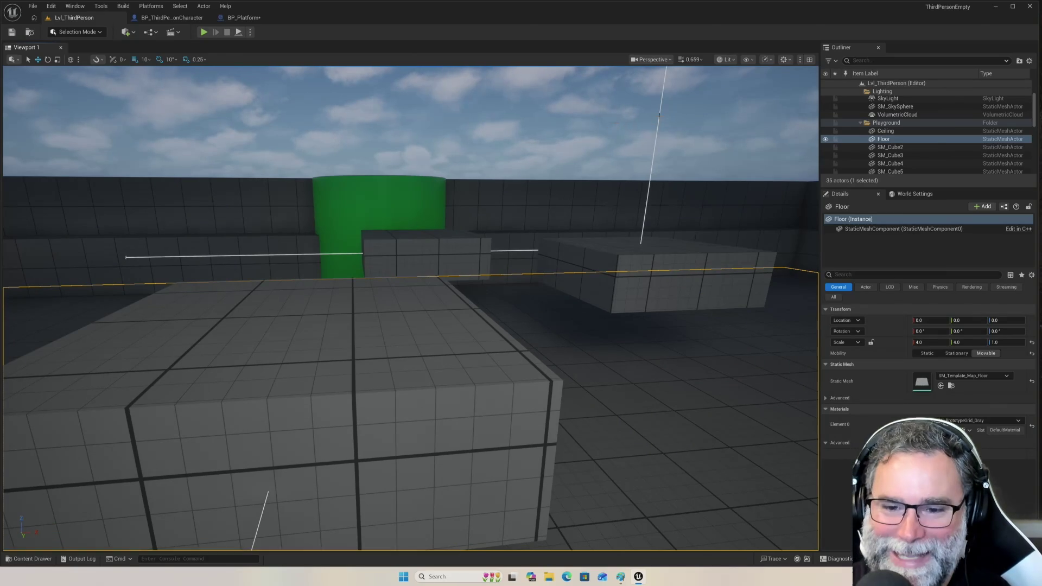
{"action": "left_click_drag", "start_coordinate": [602, 204], "coordinate": [586, 204]}
{"action": "left_click_drag", "start_coordinate": [534, 236], "coordinate": [534, 237]}
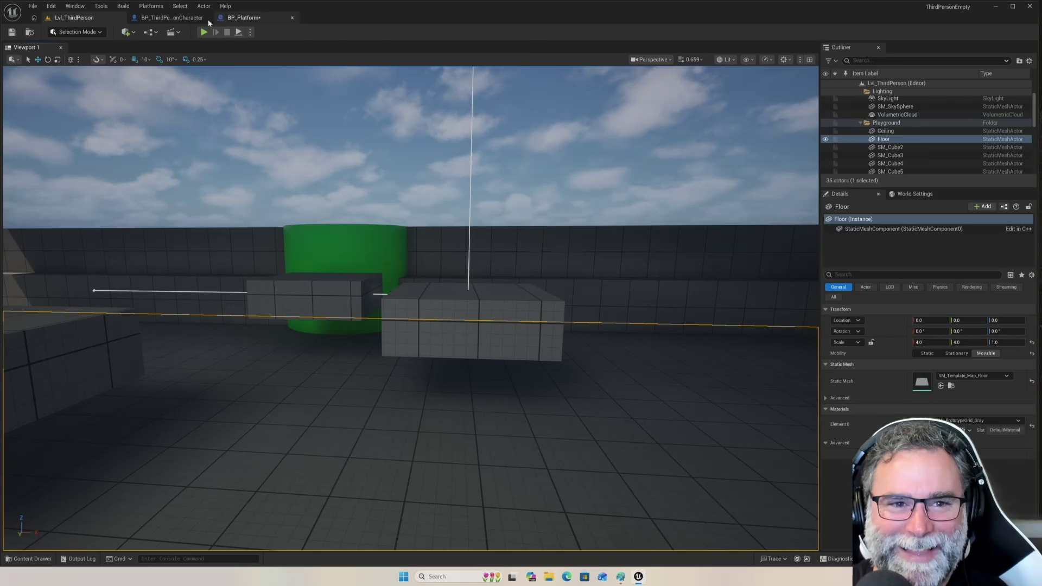
{"action": "left_click", "coordinate": [172, 17]}
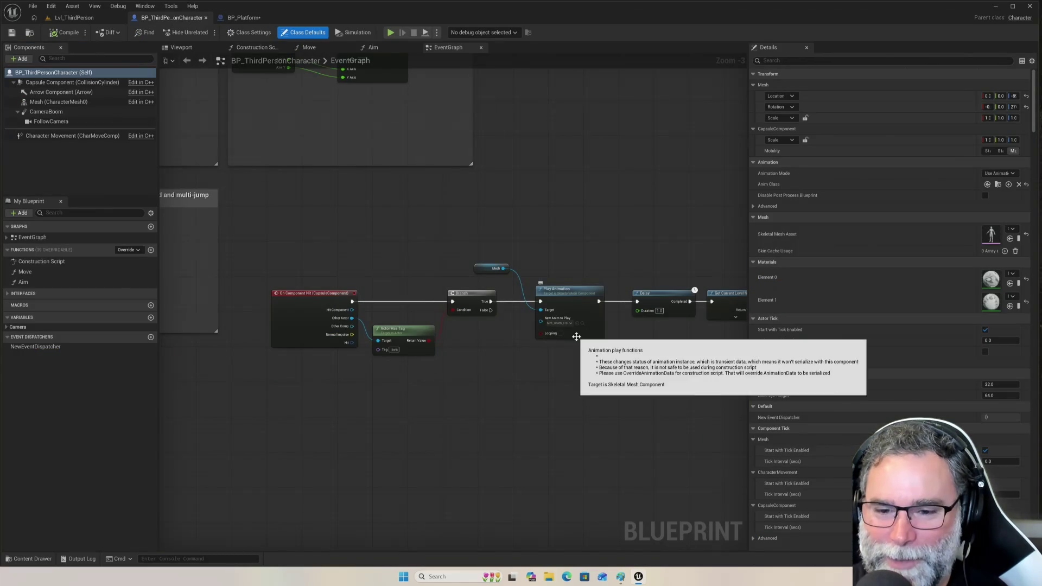
Inspect the character's Component Hit, Actor Has Tag and Open Level nodes, then switch to BP_Platform.
{"action": "left_click_drag", "start_coordinate": [663, 349], "coordinate": [599, 358]}
{"action": "scroll", "coordinate": [558, 364], "scroll_direction": "up", "scroll_amount": 3}
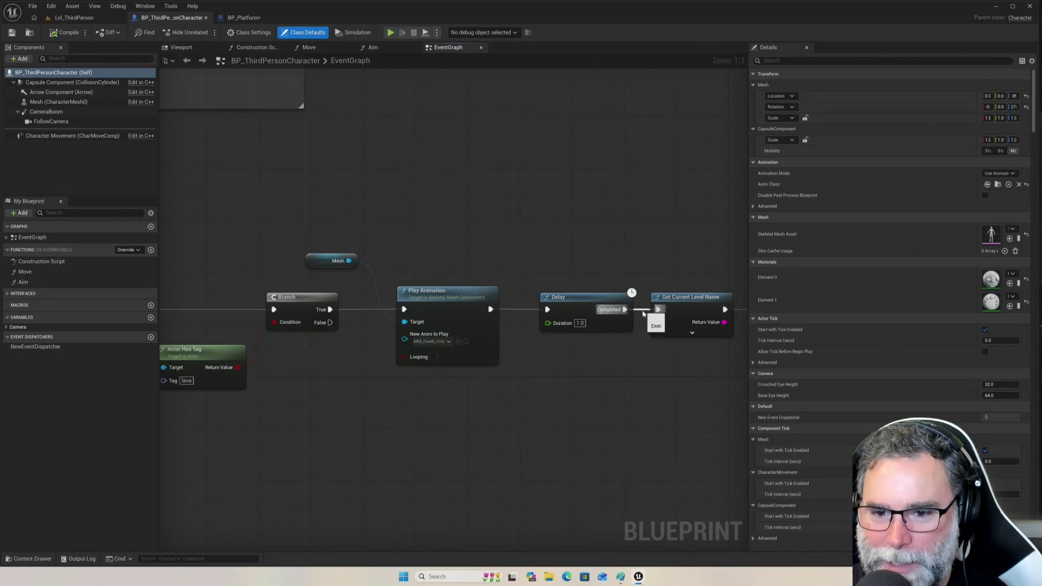
{"action": "left_click_drag", "start_coordinate": [702, 370], "coordinate": [625, 368]}
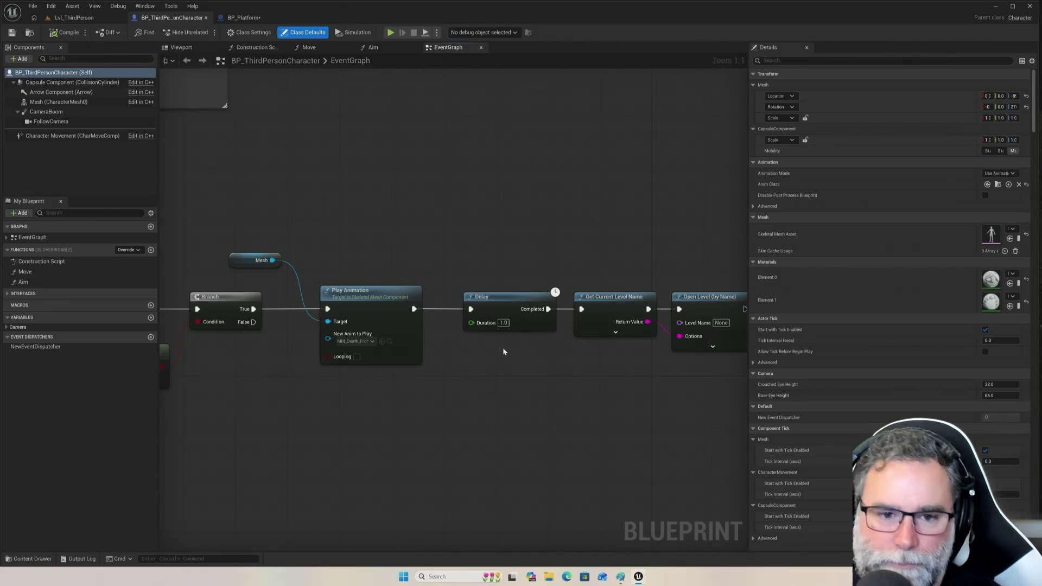
{"action": "mouse_move", "coordinate": [267, 193]}
{"action": "left_mouse_down"}
{"action": "mouse_move", "coordinate": [327, 205]}
{"action": "mouse_move", "coordinate": [467, 197]}
{"action": "mouse_move", "coordinate": [502, 210]}
{"action": "left_mouse_up"}
{"action": "mouse_move", "coordinate": [381, 226]}
{"action": "left_mouse_down"}
{"action": "mouse_move", "coordinate": [339, 221]}
{"action": "mouse_move", "coordinate": [351, 226]}
{"action": "mouse_move", "coordinate": [344, 234]}
{"action": "left_mouse_up"}
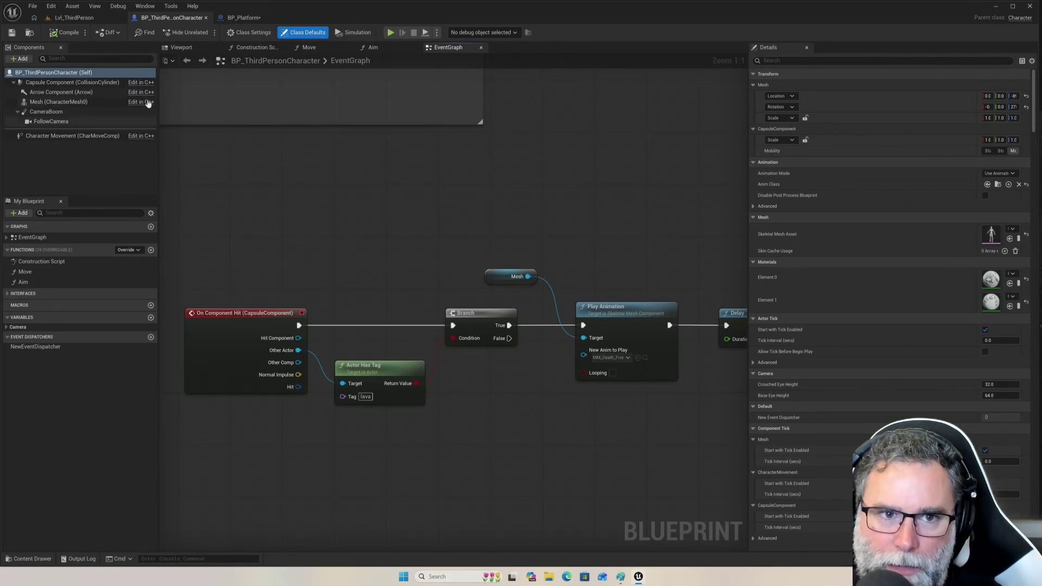
{"action": "left_click", "coordinate": [249, 20]}
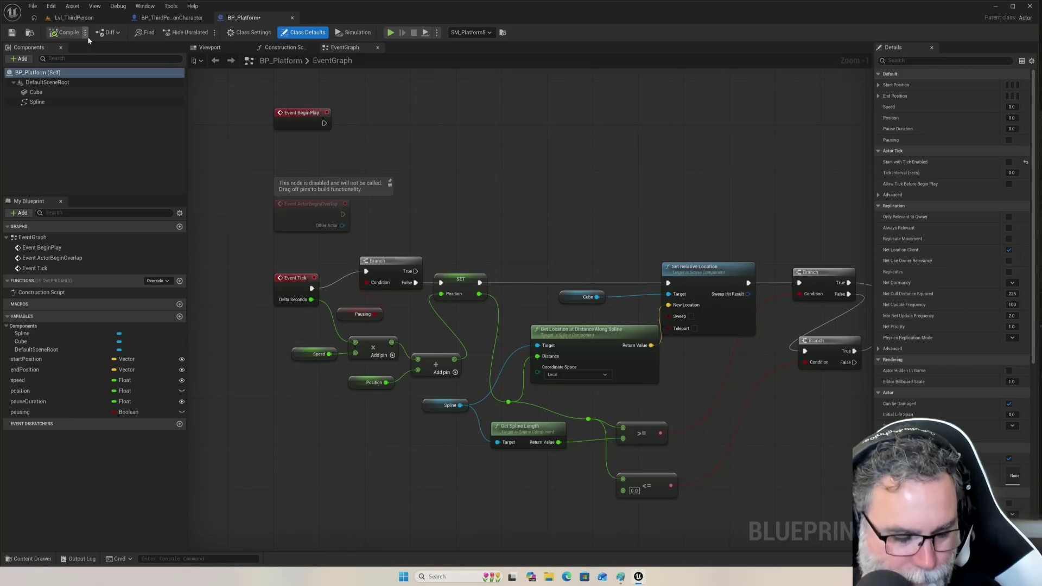
Save BP_Platform with Ctrl+S and return to BP_ThirdPersonCharacter.
{"action": "key", "text": "ctrl+s"}
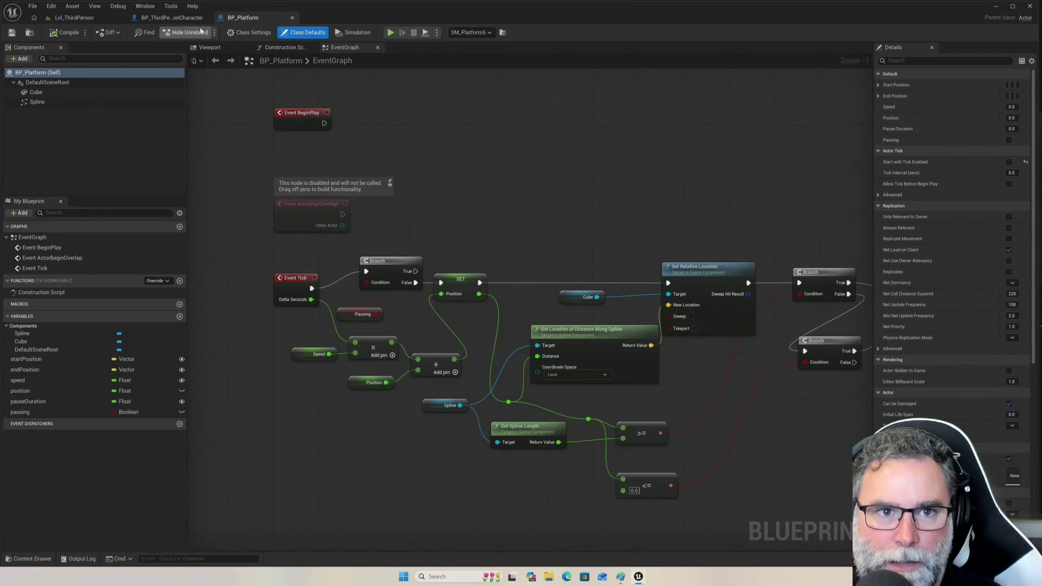
{"action": "left_click", "coordinate": [181, 18]}
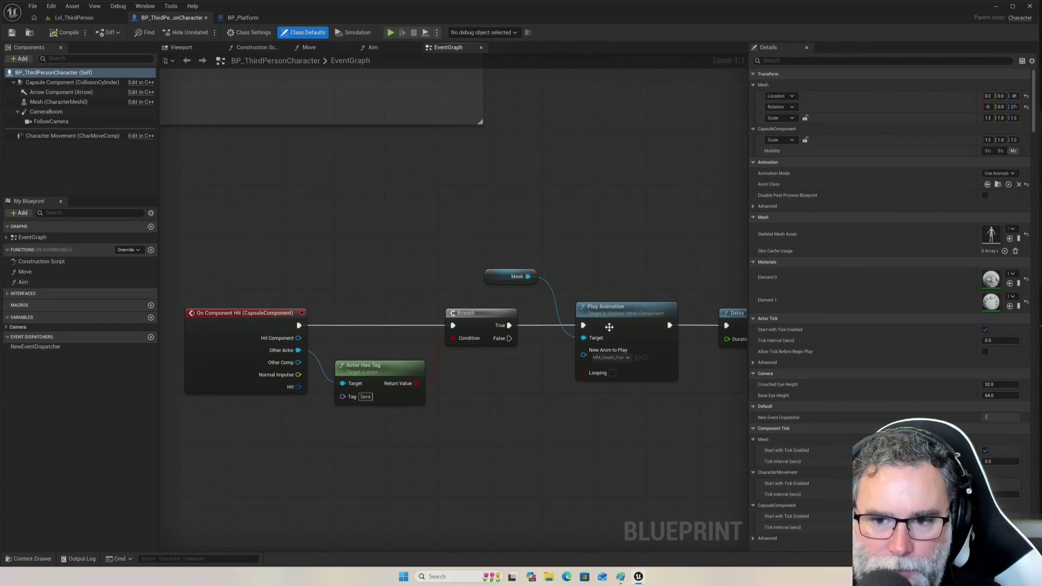
Set the Play Animation node's New Anim to Play to MM_Death_Front_02.
{"action": "left_click_drag", "start_coordinate": [618, 449], "coordinate": [430, 430]}
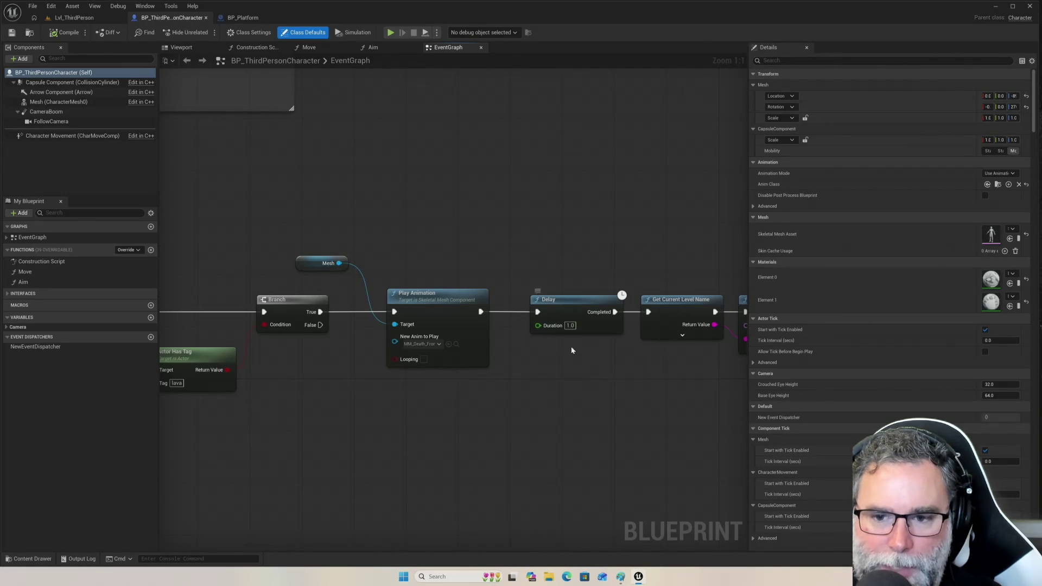
{"action": "left_click_drag", "start_coordinate": [629, 362], "coordinate": [514, 365]}
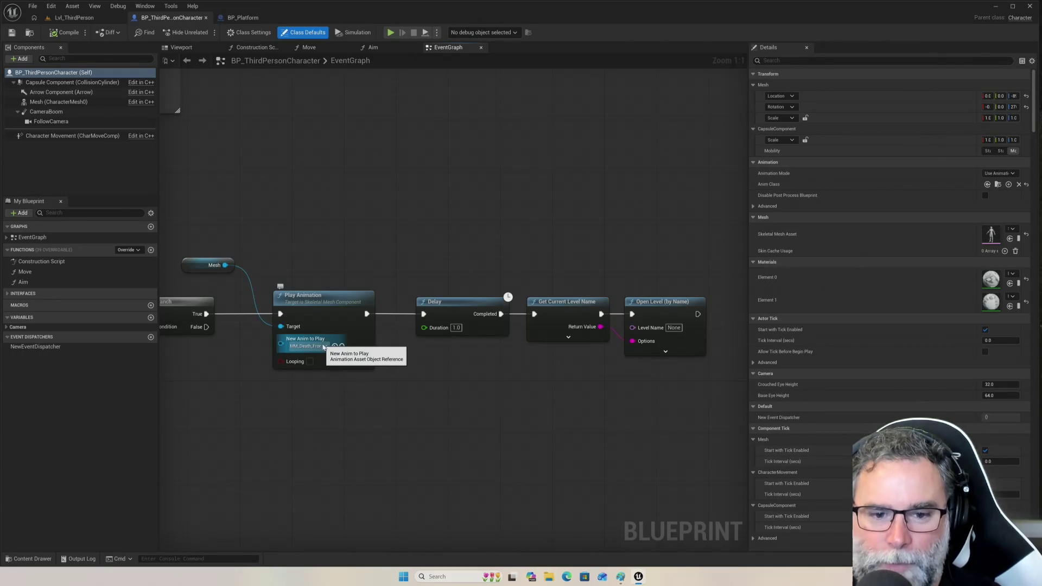
{"action": "left_click", "coordinate": [325, 346]}
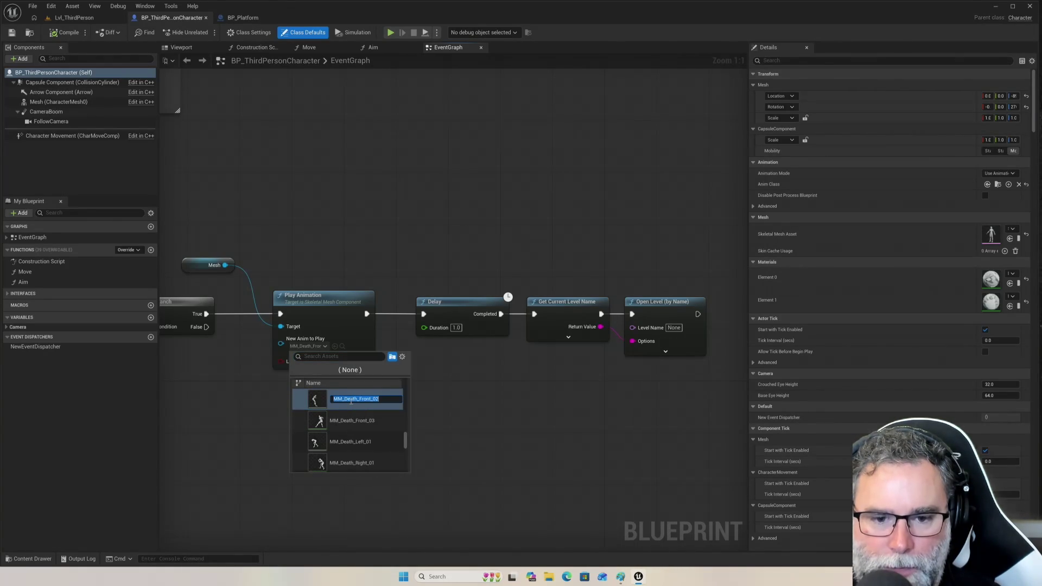
{"action": "left_click", "coordinate": [334, 415]}
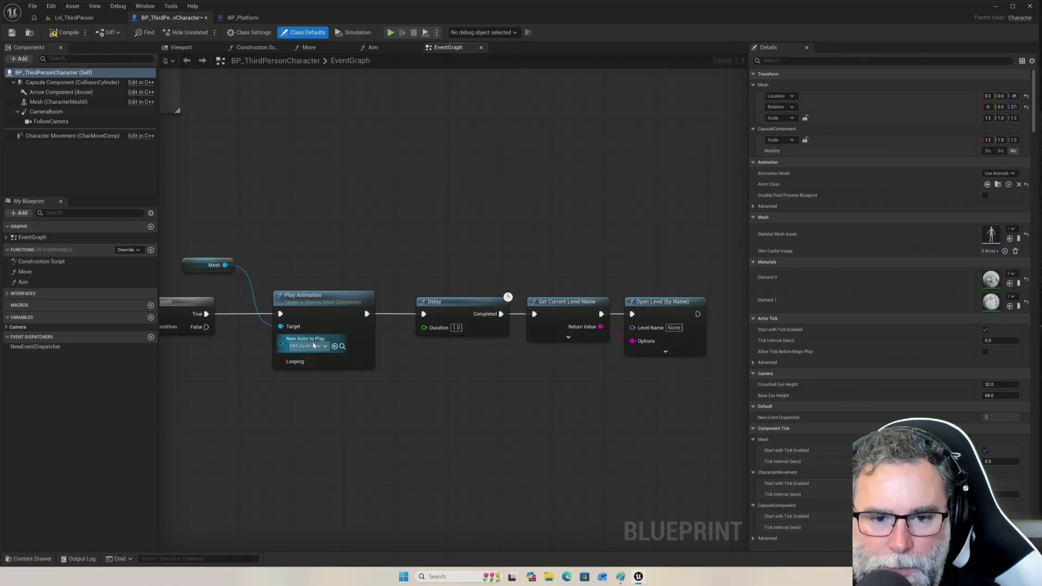
{"action": "left_click", "coordinate": [324, 347]}
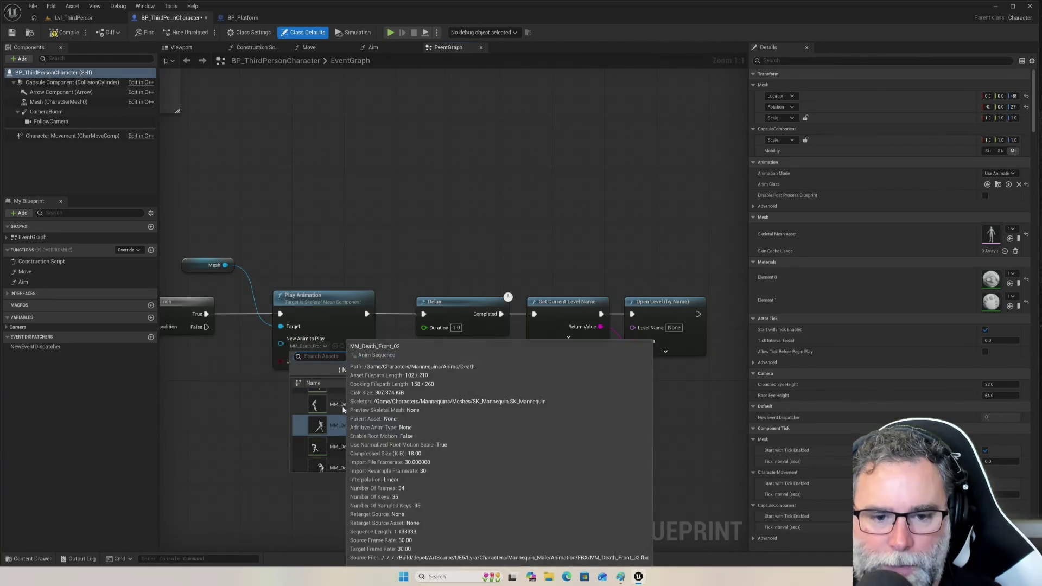
{"action": "left_click", "coordinate": [368, 408]}
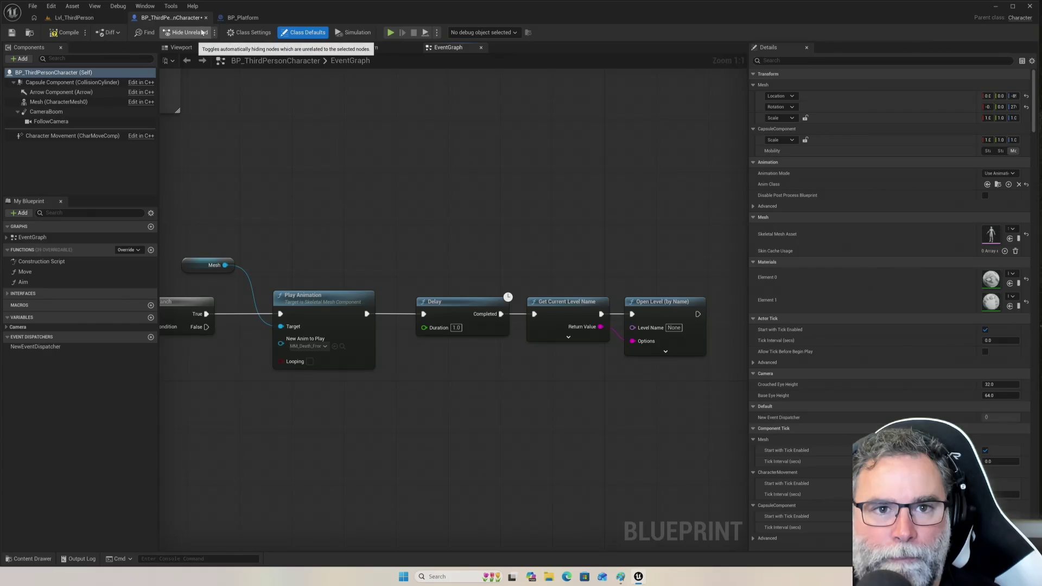
Compile the character blueprint and start playing Lvl_ThirdPerson in the editor.
{"action": "left_click", "coordinate": [63, 34]}
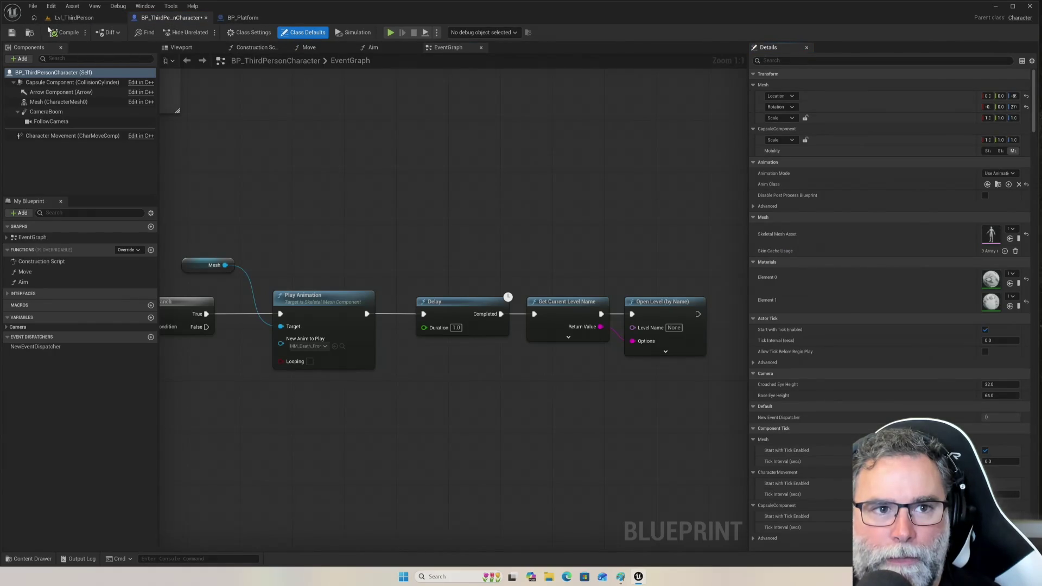
{"action": "left_click", "coordinate": [73, 17]}
{"action": "left_click", "coordinate": [204, 33]}
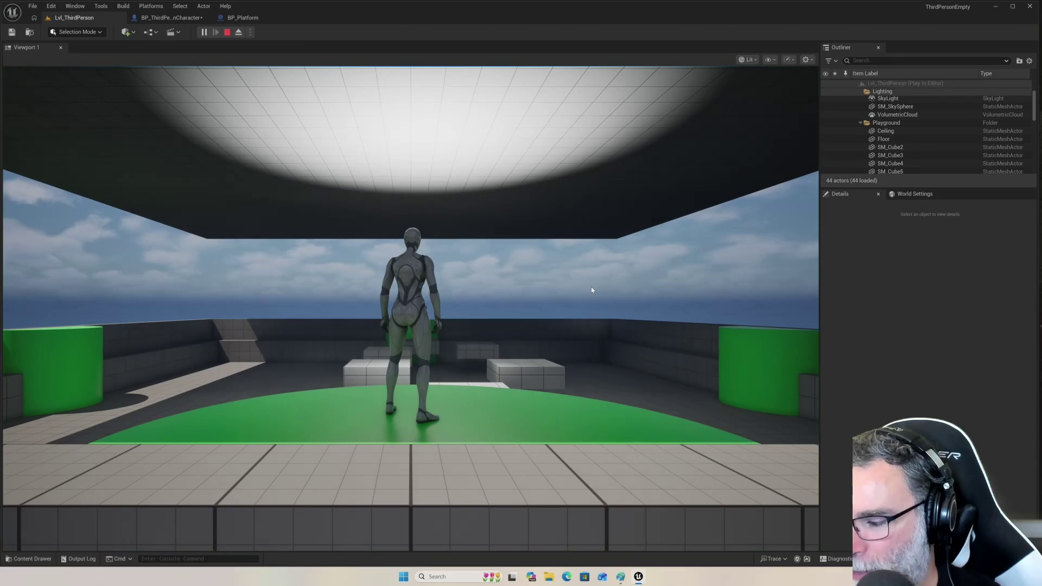
Run and jump across the floor onto the green cylinder and back down.
{"action": "left_click", "coordinate": [473, 327]}
{"action": "key", "text": "w"}
{"action": "key", "text": "space"}
{"action": "key", "text": "space"}
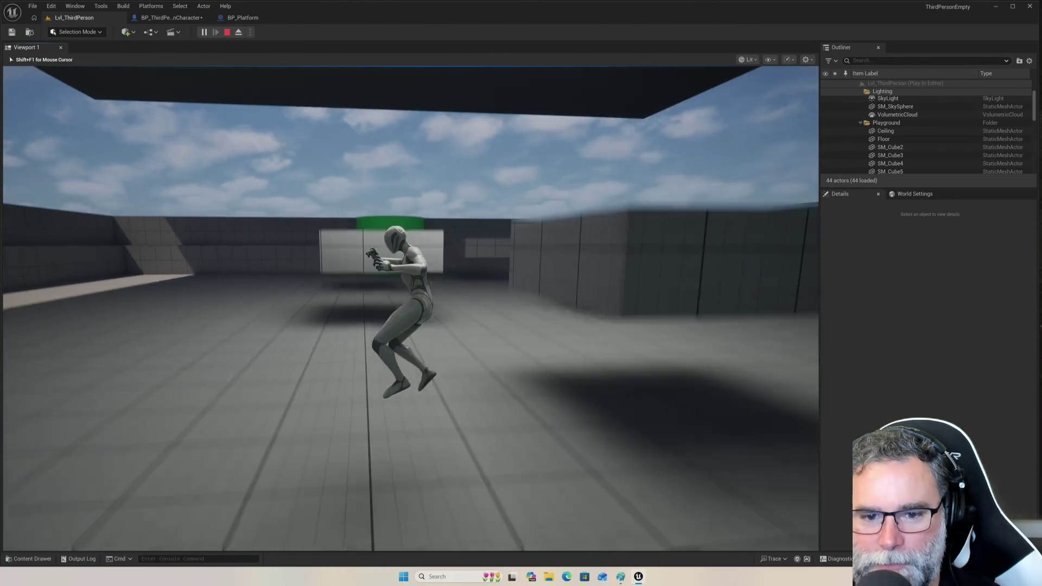
{"action": "key", "text": "w"}
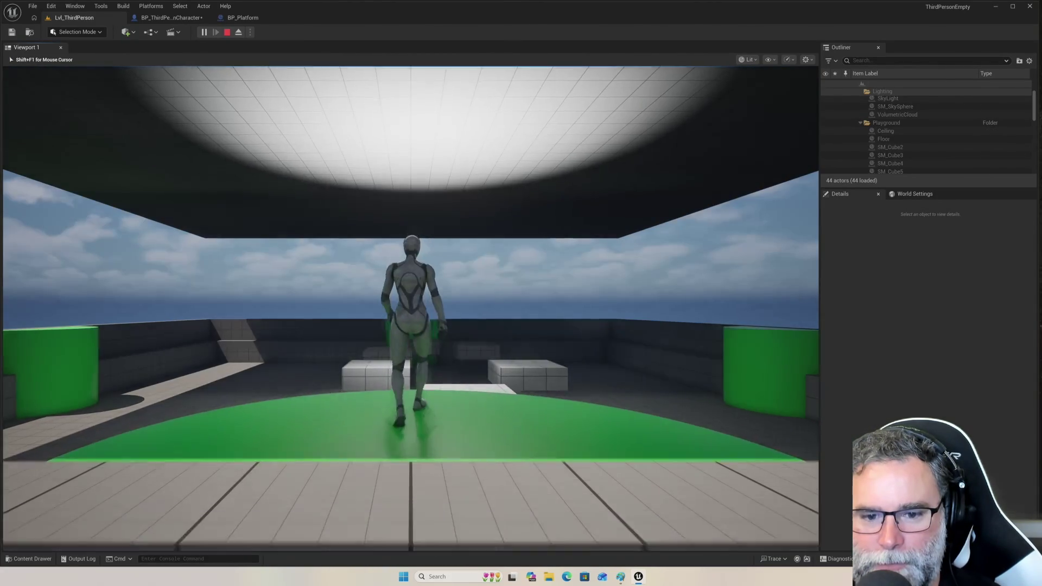
{"action": "key", "text": "space"}
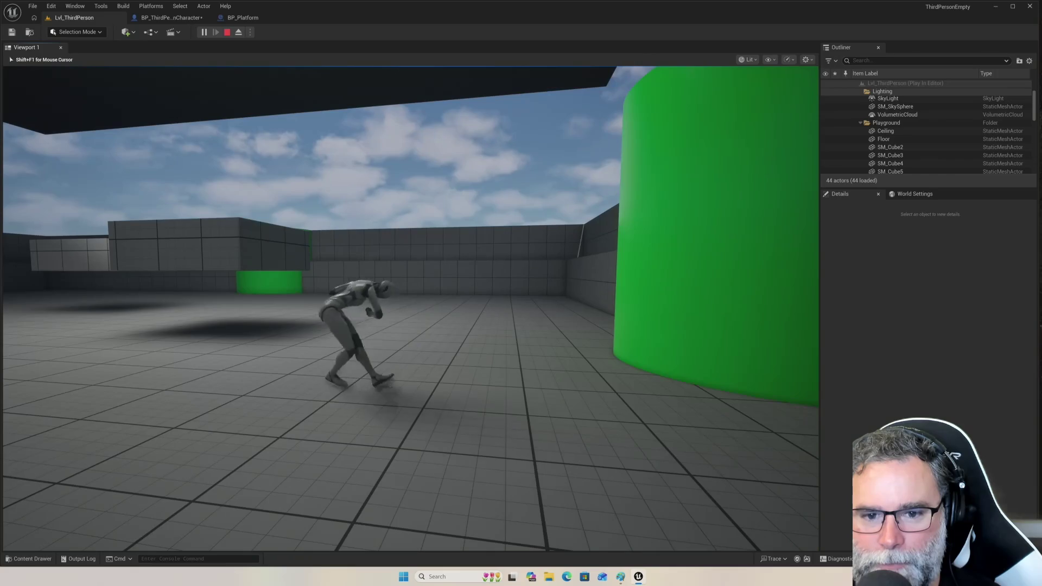
{"action": "key", "text": "space"}
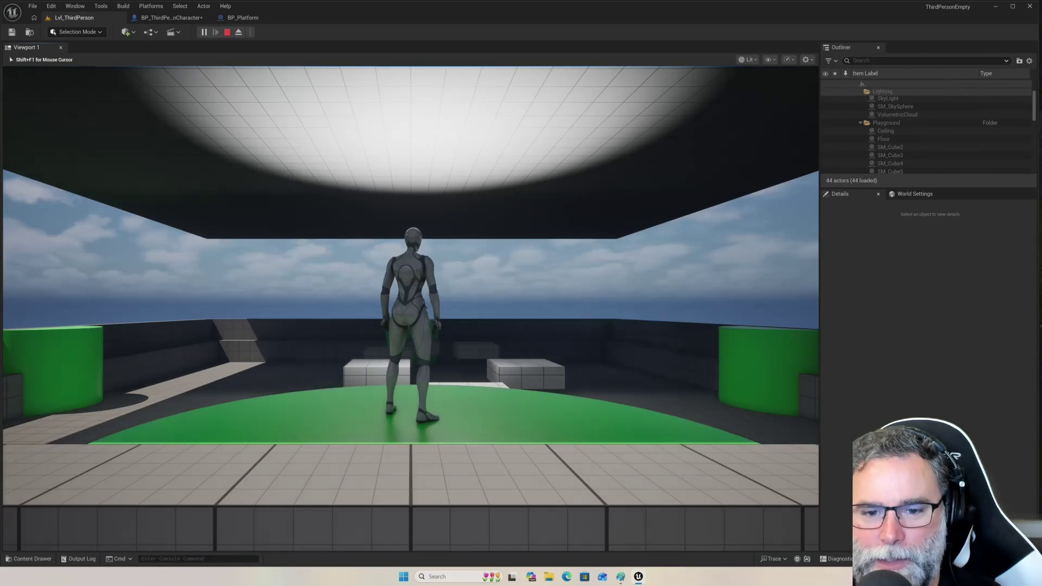
{"action": "key", "text": "w"}
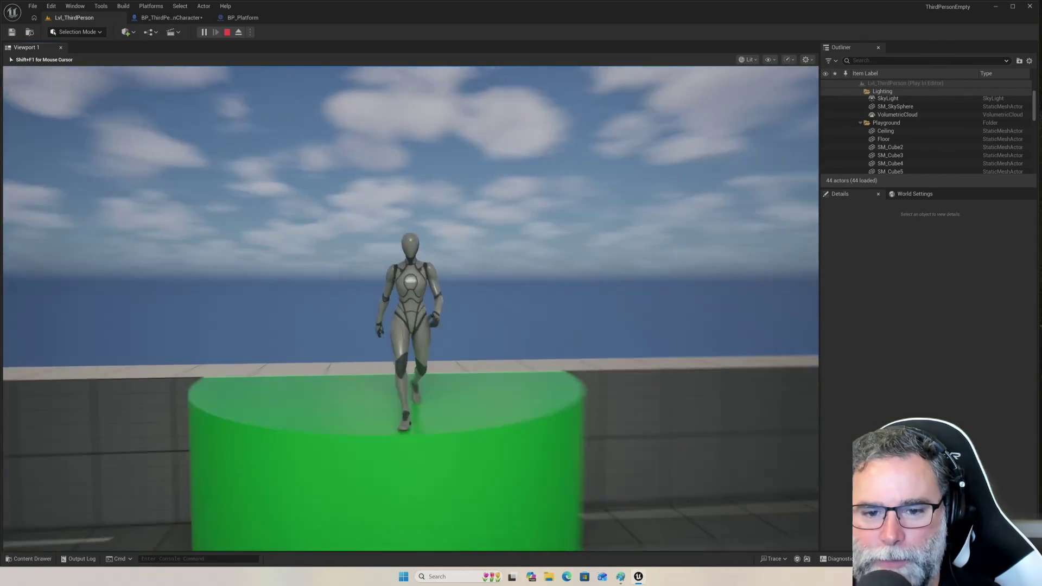
{"action": "key", "text": "space"}
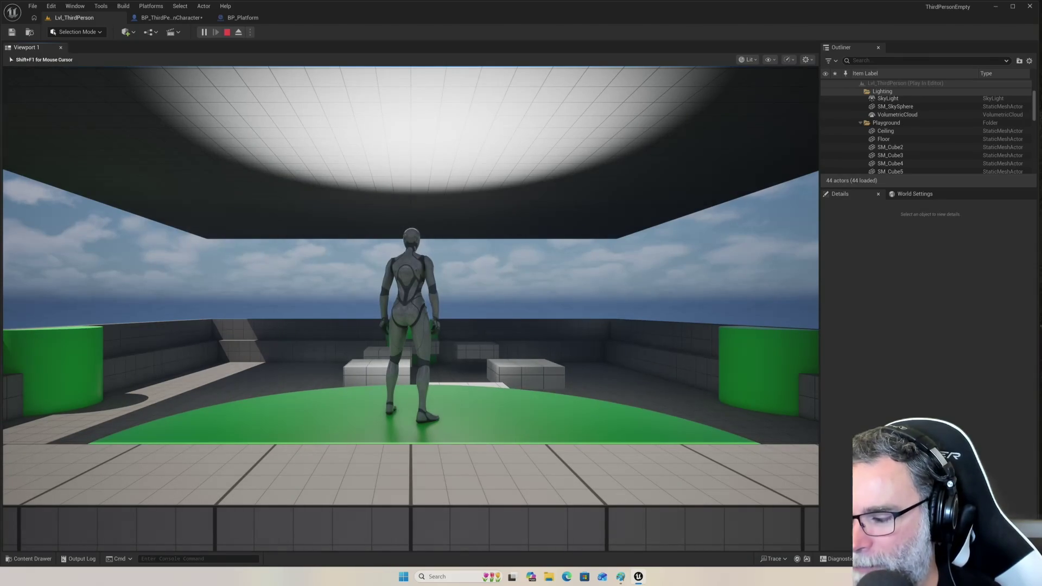
Hop across the white and floating boxes, then stop the play test with Esc.
{"action": "key", "text": "w"}
{"action": "key", "text": "space"}
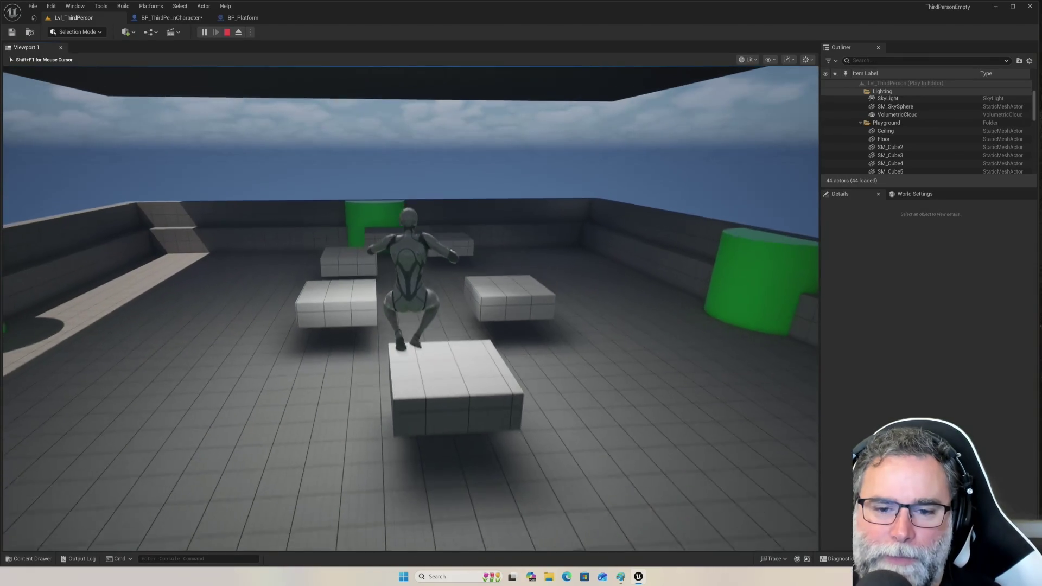
{"action": "key", "text": "w"}
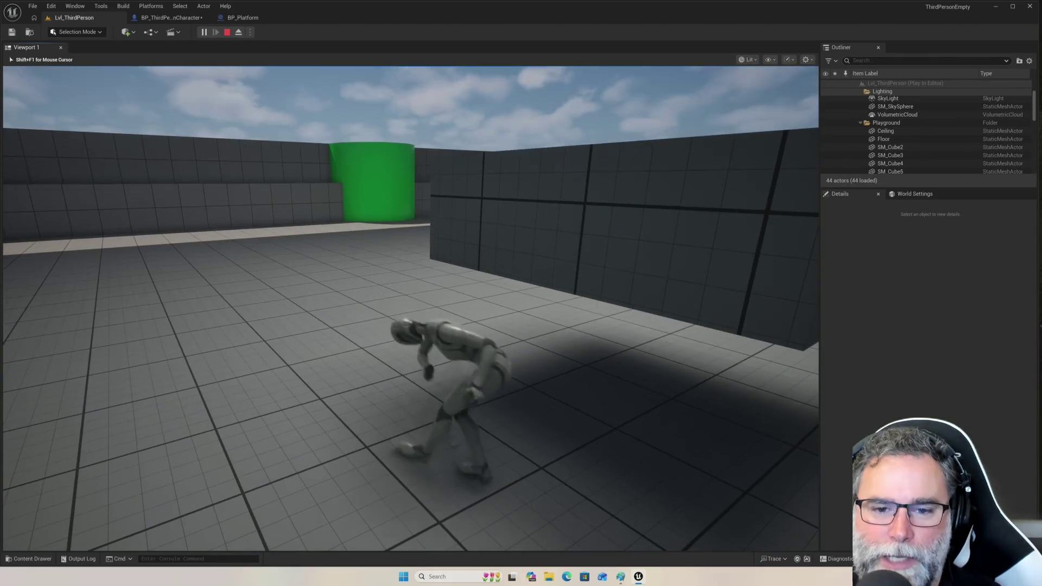
{"action": "key", "text": "w"}
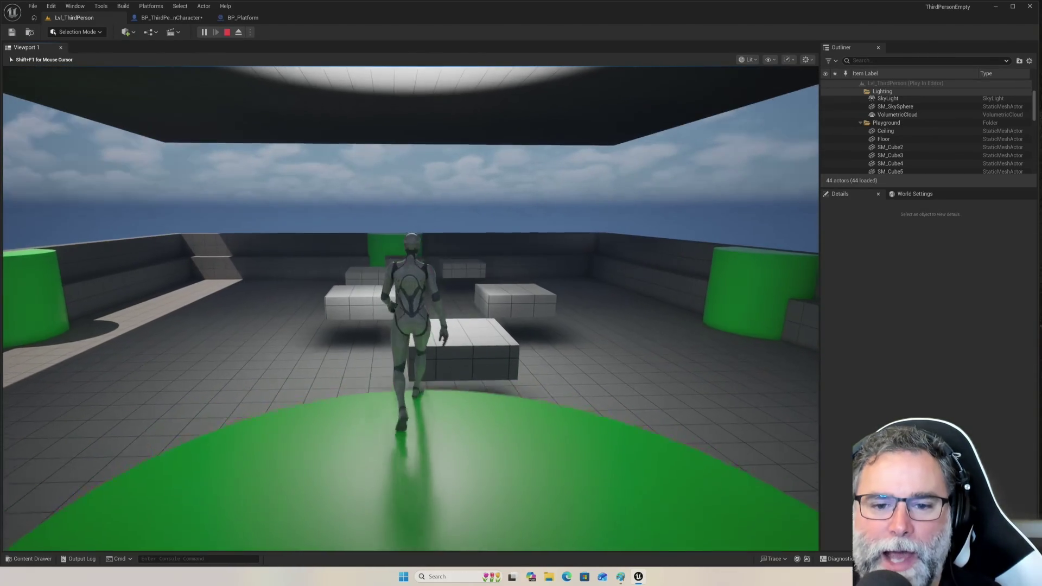
{"action": "key", "text": "space"}
{"action": "key", "text": "space"}
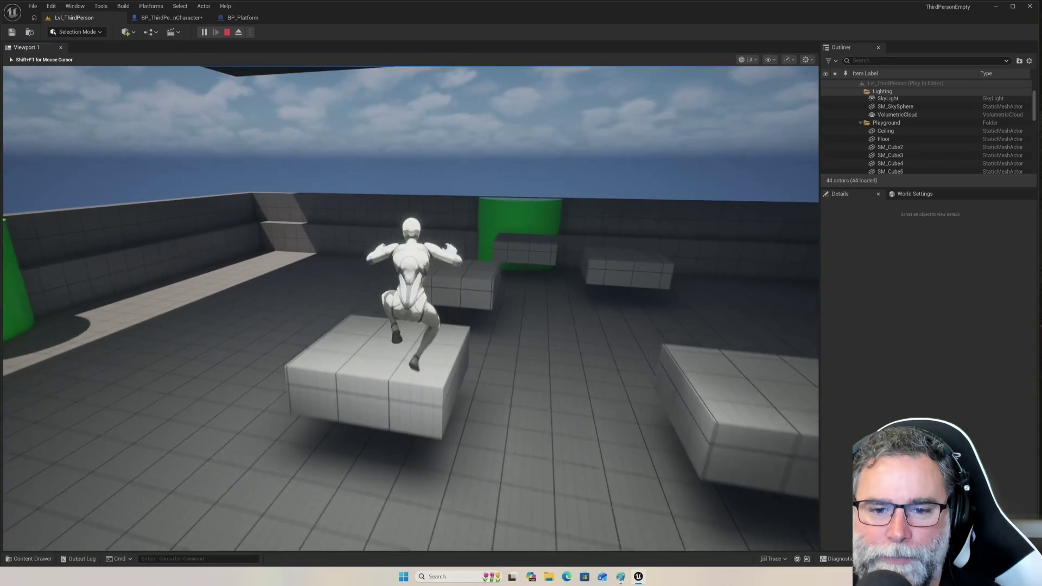
{"action": "key", "text": "space"}
{"action": "key", "text": "space"}
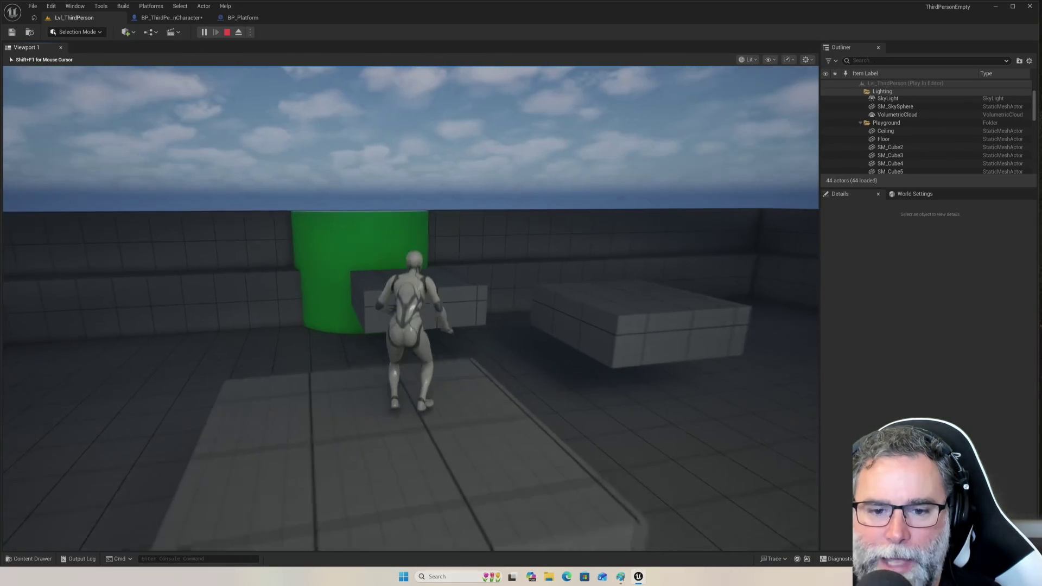
{"action": "key", "text": "space"}
{"action": "key", "text": "space"}
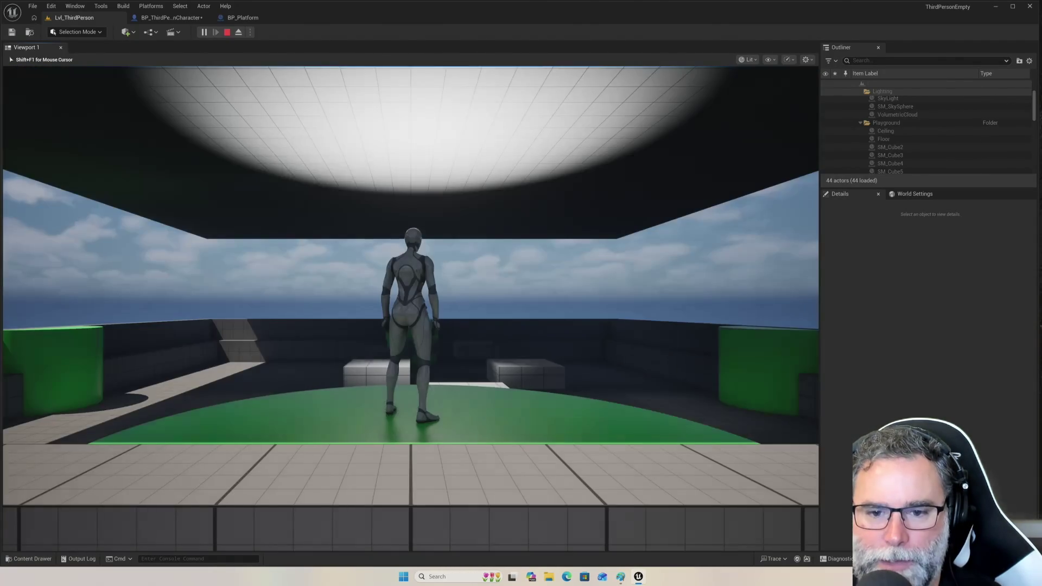
{"action": "key", "text": "space"}
{"action": "key", "text": "space"}
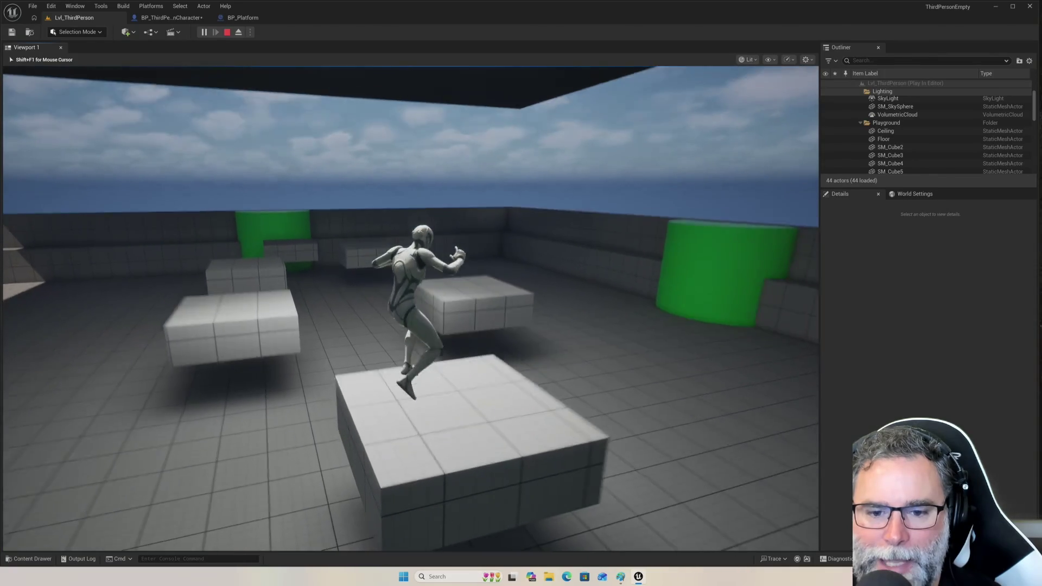
{"action": "key", "text": "space"}
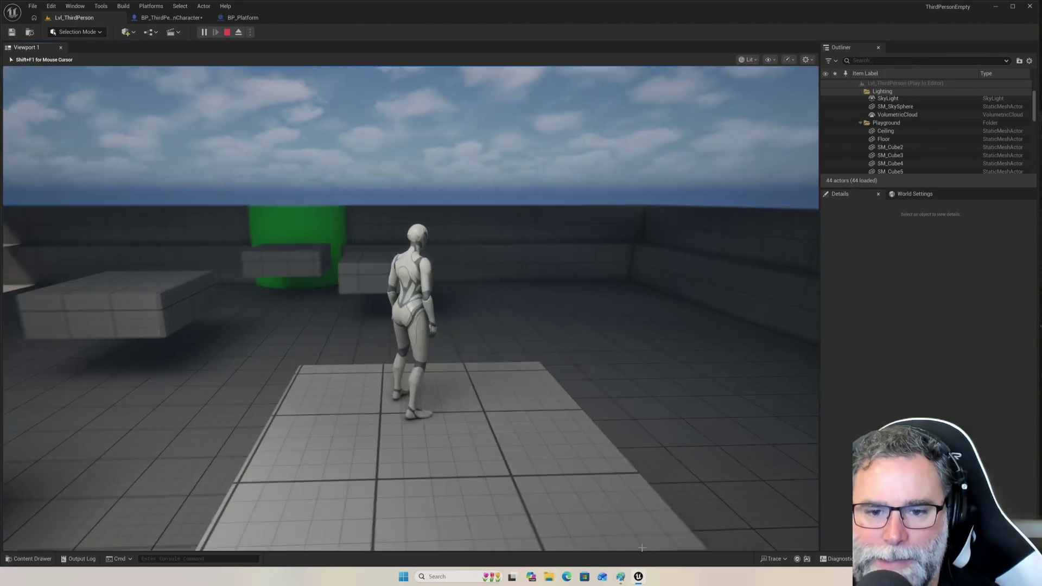
{"action": "key", "text": "Escape"}
{"action": "left_click", "coordinate": [645, 544]}
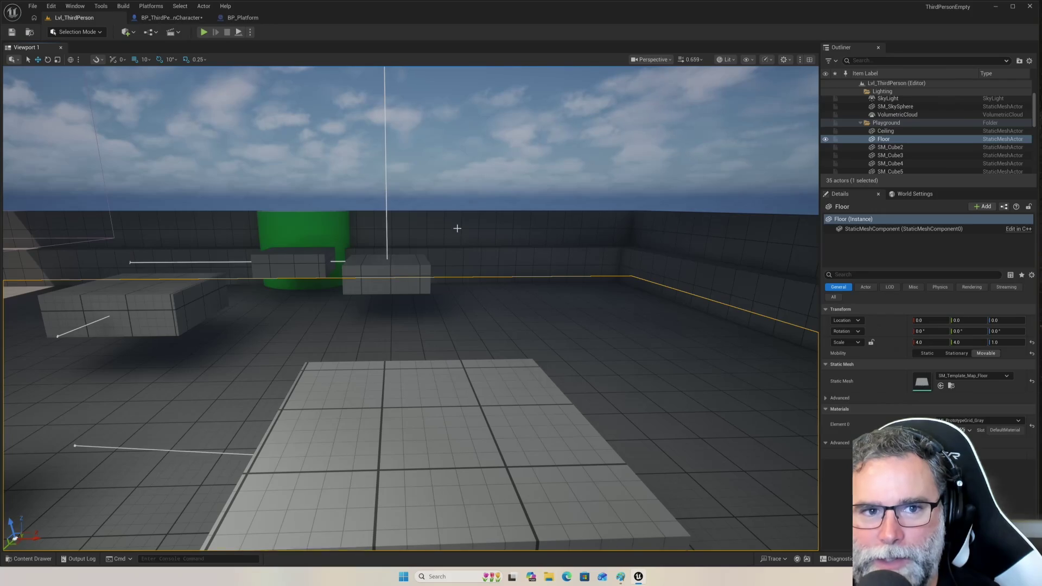
Switch from the level to BP_ThirdPersonCharacter, then on to the BP_Platform graph.
{"action": "left_click", "coordinate": [154, 18]}
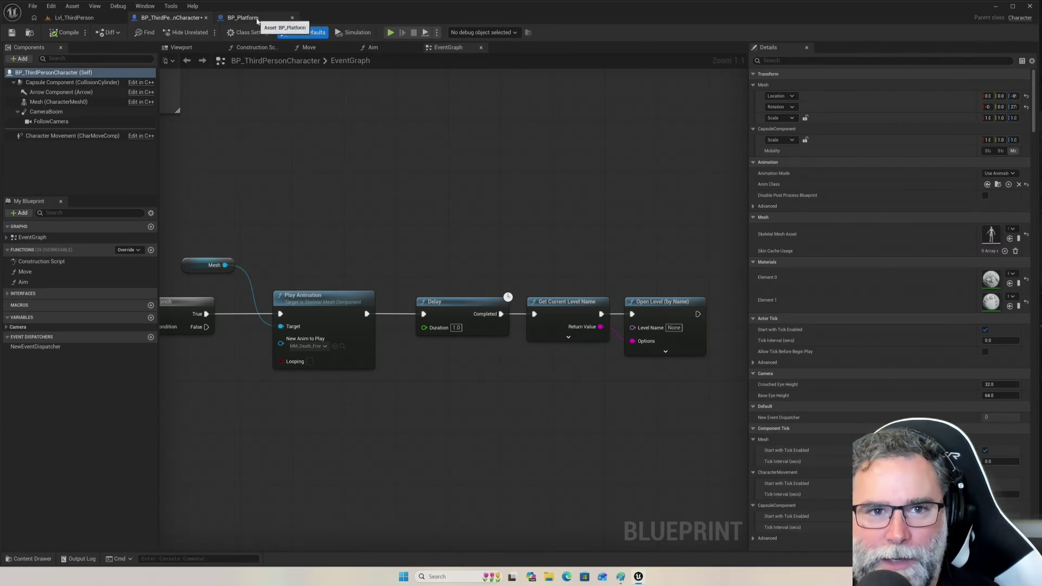
{"action": "left_click", "coordinate": [239, 18]}
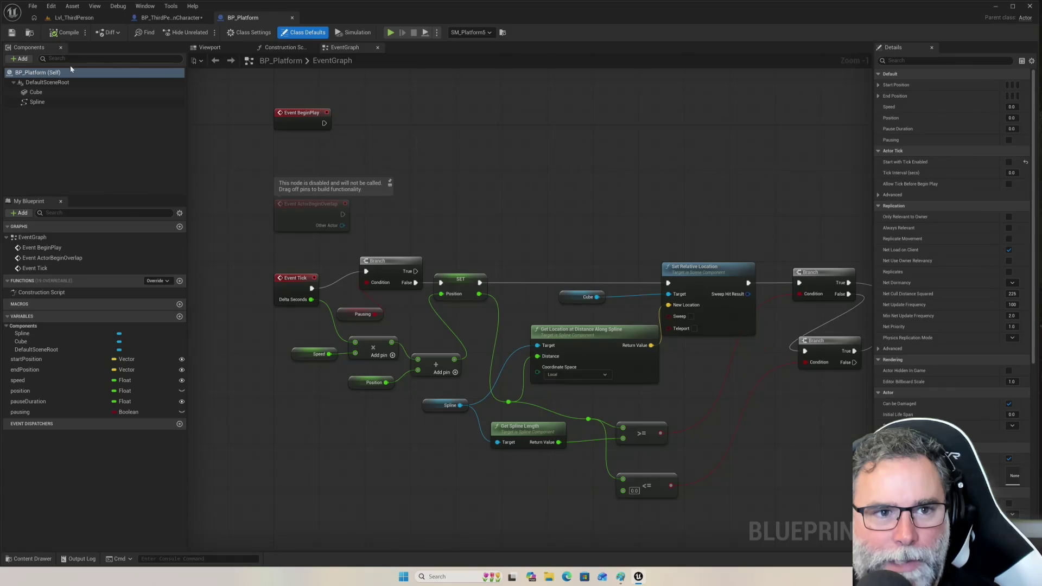
Enable ticking from the start on BP_Platform, compile it, and play Lvl_ThirdPerson.
{"action": "left_click", "coordinate": [1009, 162]}
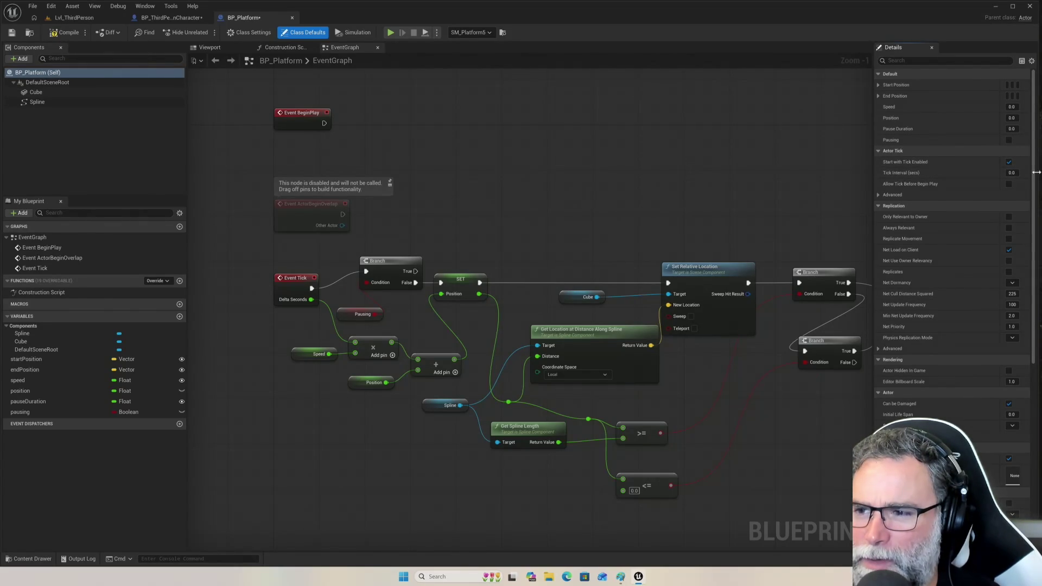
{"action": "mouse_move", "coordinate": [912, 174]}
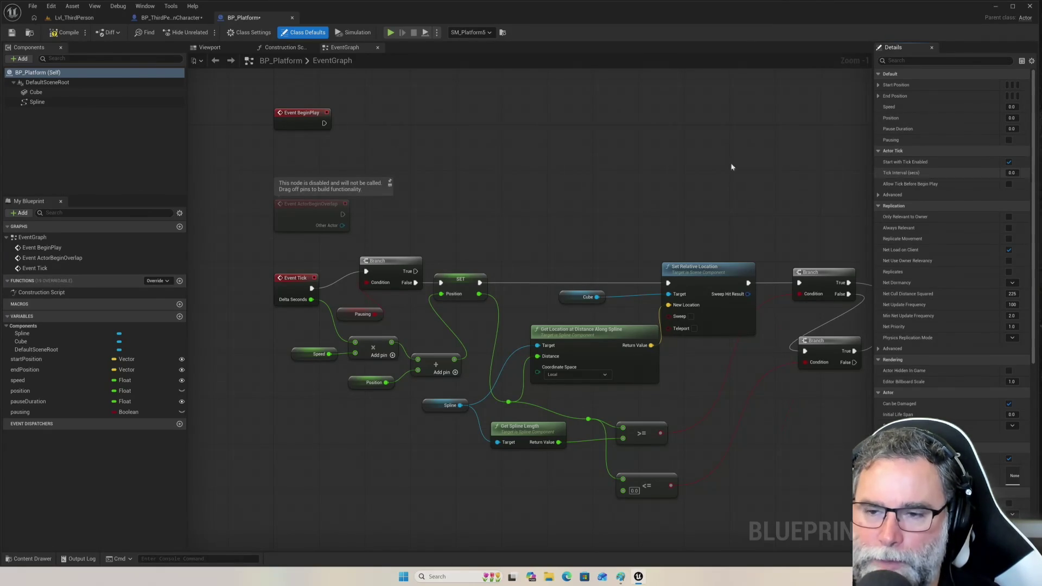
{"action": "left_click", "coordinate": [64, 34]}
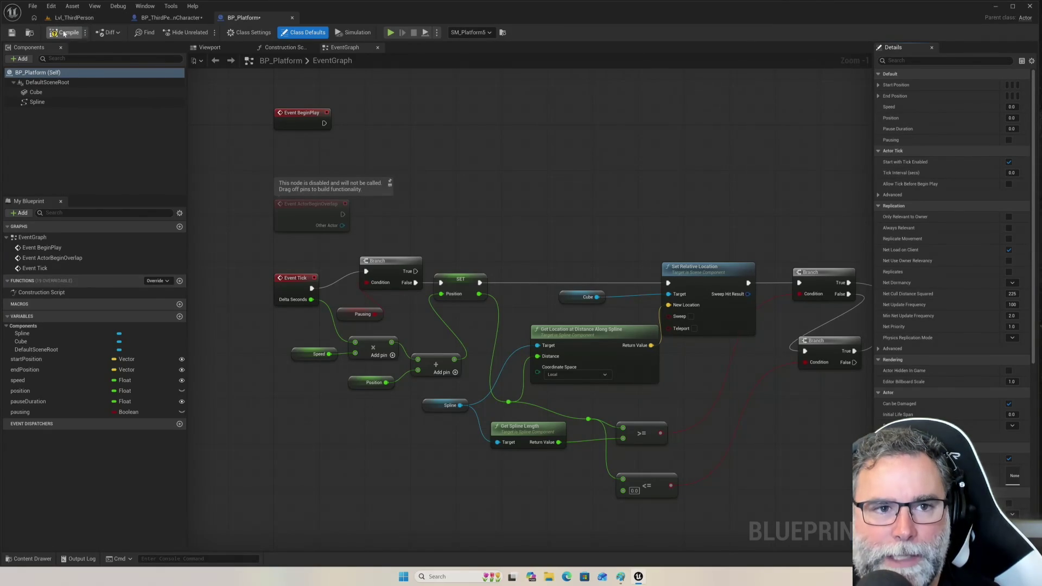
{"action": "left_click", "coordinate": [69, 18]}
{"action": "left_click", "coordinate": [203, 32]}
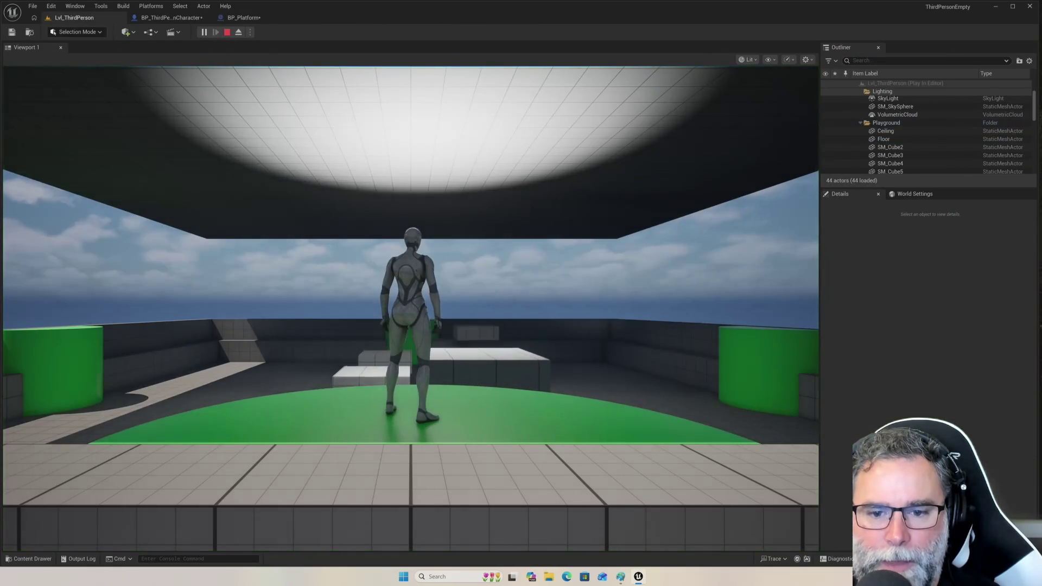
Run to the white blocks and jump from block to block.
{"action": "left_click", "coordinate": [409, 283]}
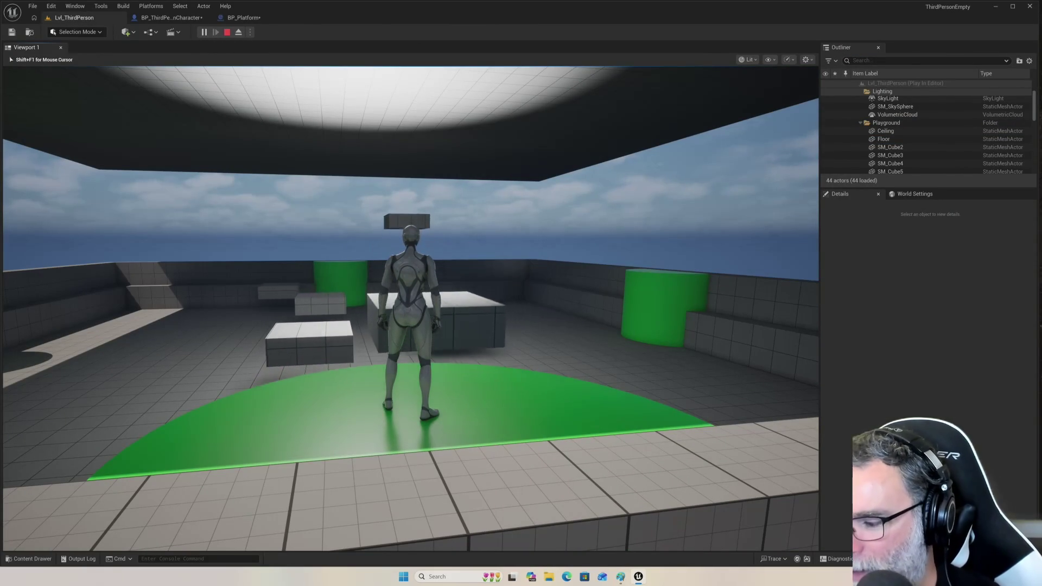
{"action": "key", "text": "w"}
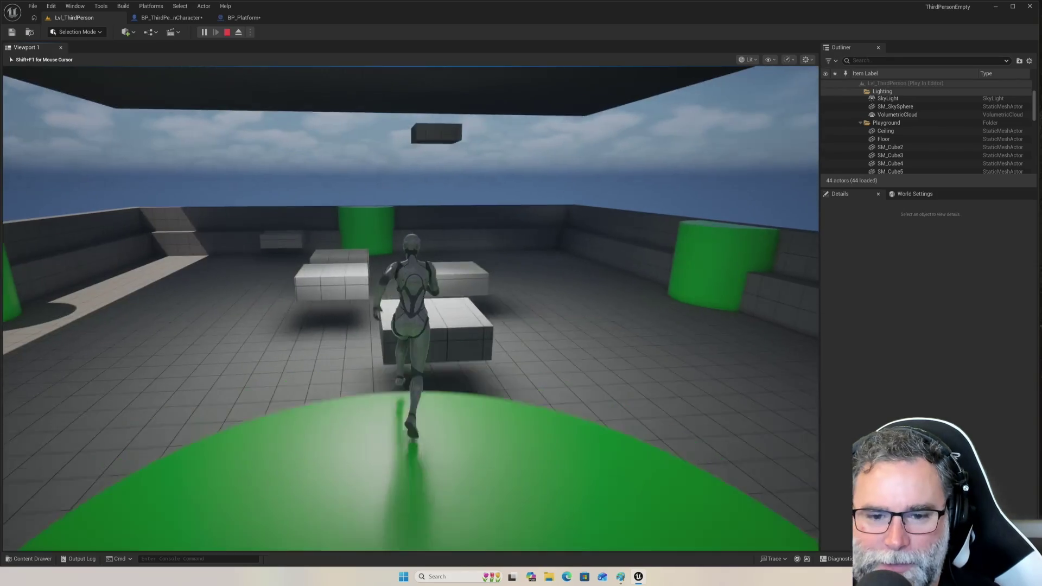
{"action": "key", "text": "space"}
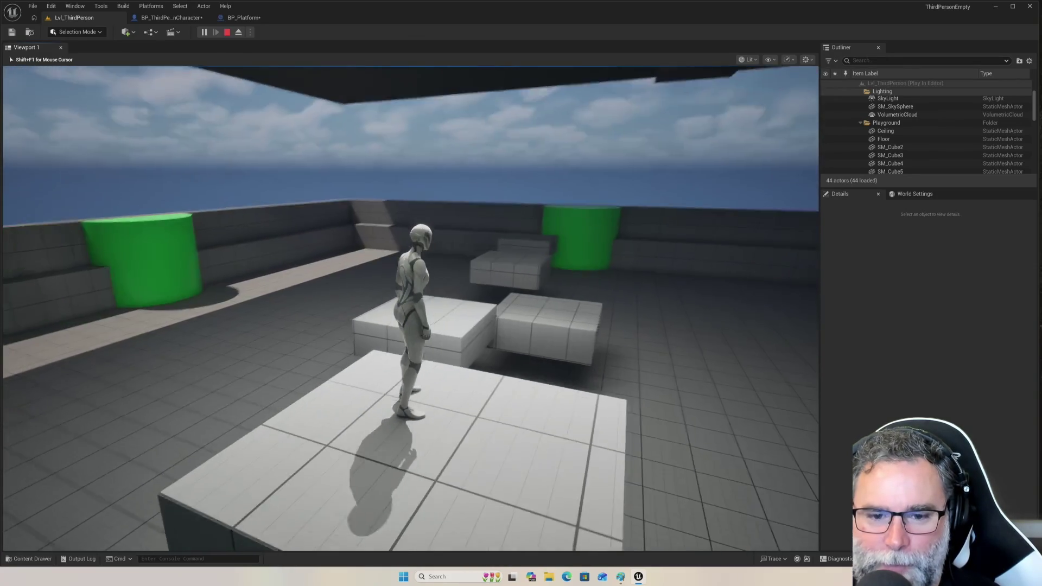
{"action": "key", "text": "space"}
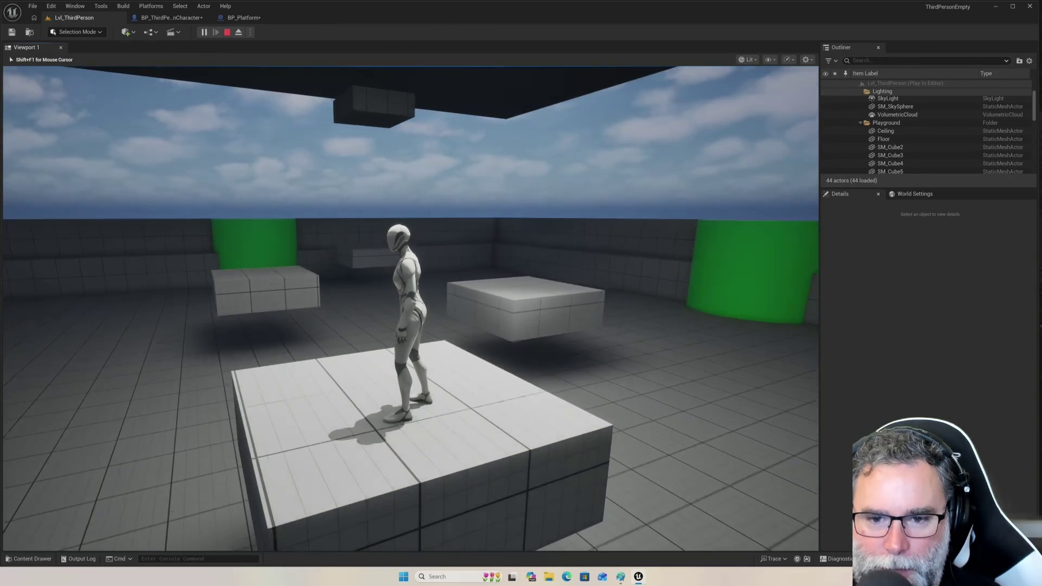
{"action": "key", "text": "space"}
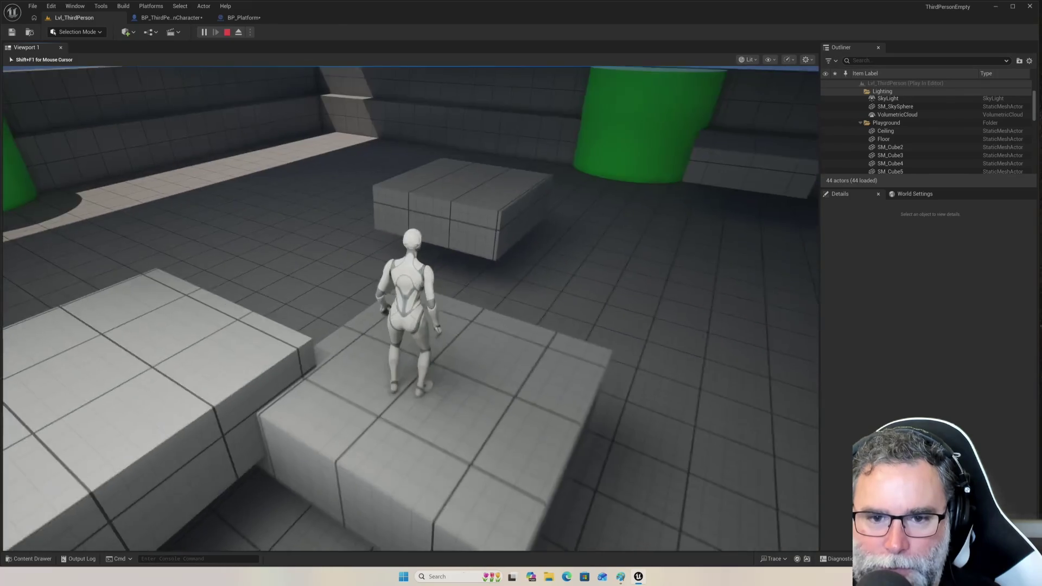
{"action": "key", "text": "space"}
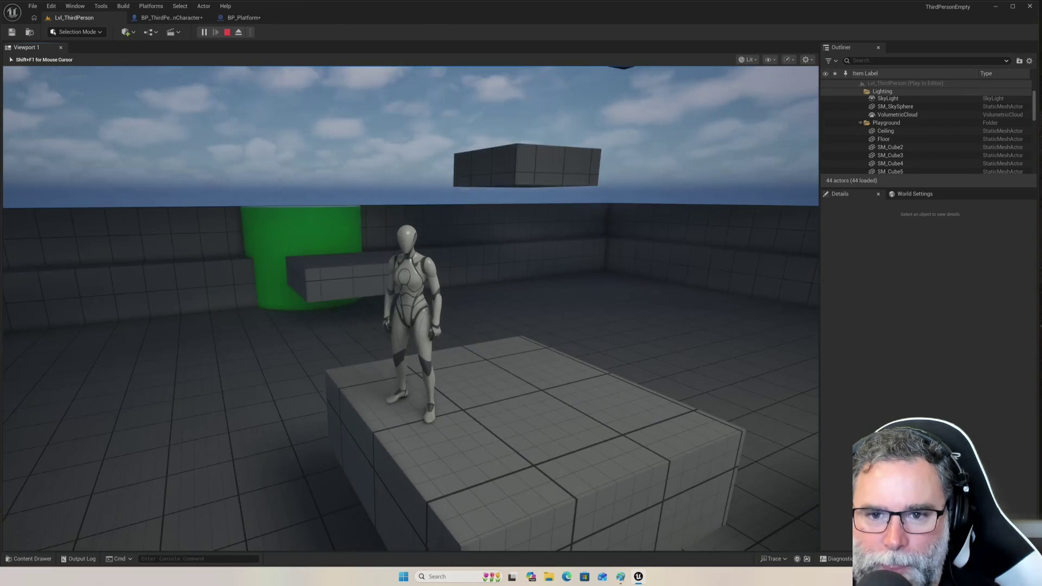
{"action": "key", "text": "d"}
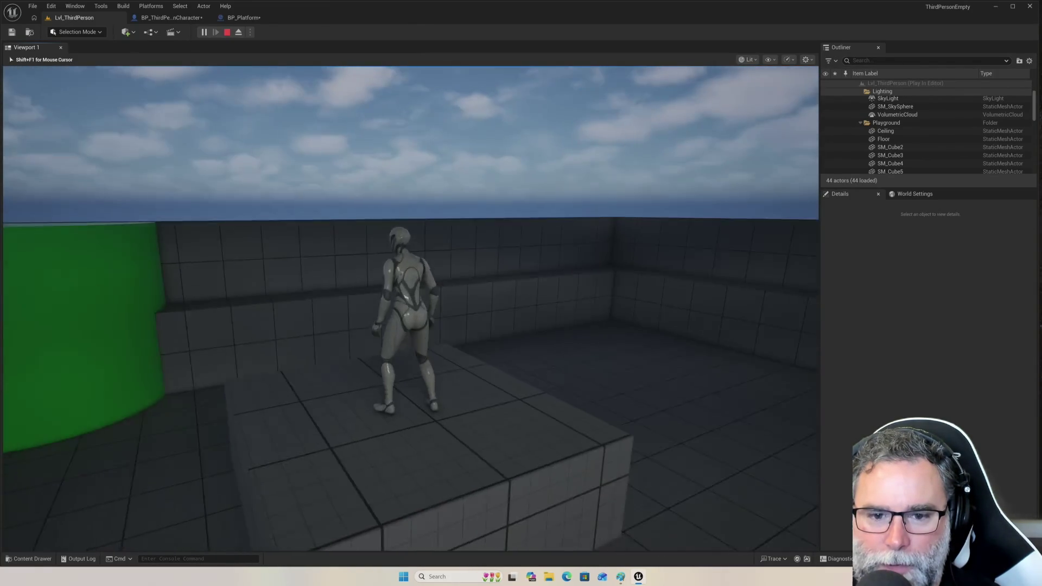
{"action": "key", "text": "space"}
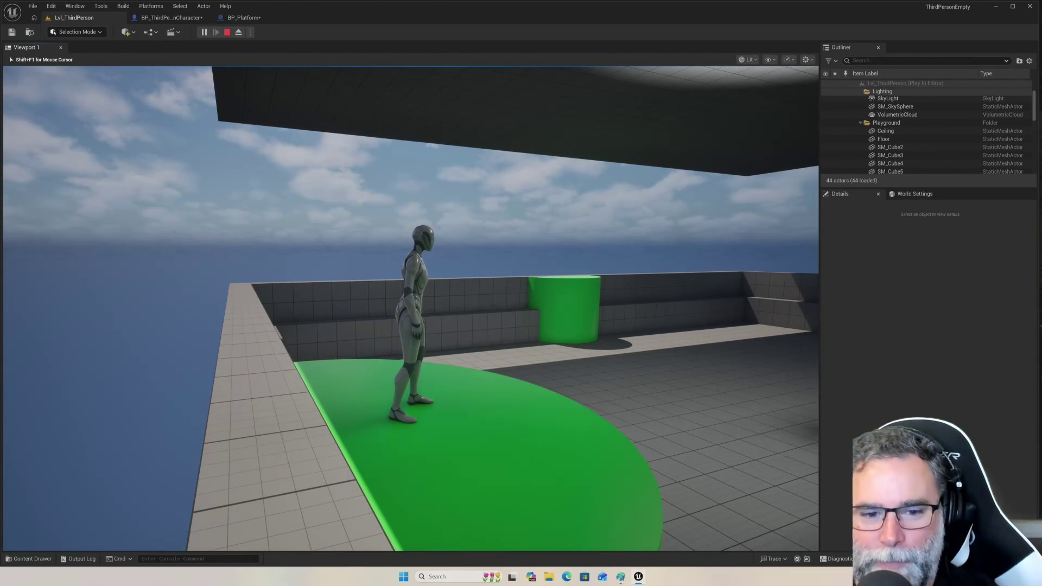
Cross the green platform, drop to the floor, and hop across more blocks.
{"action": "key", "text": "s"}
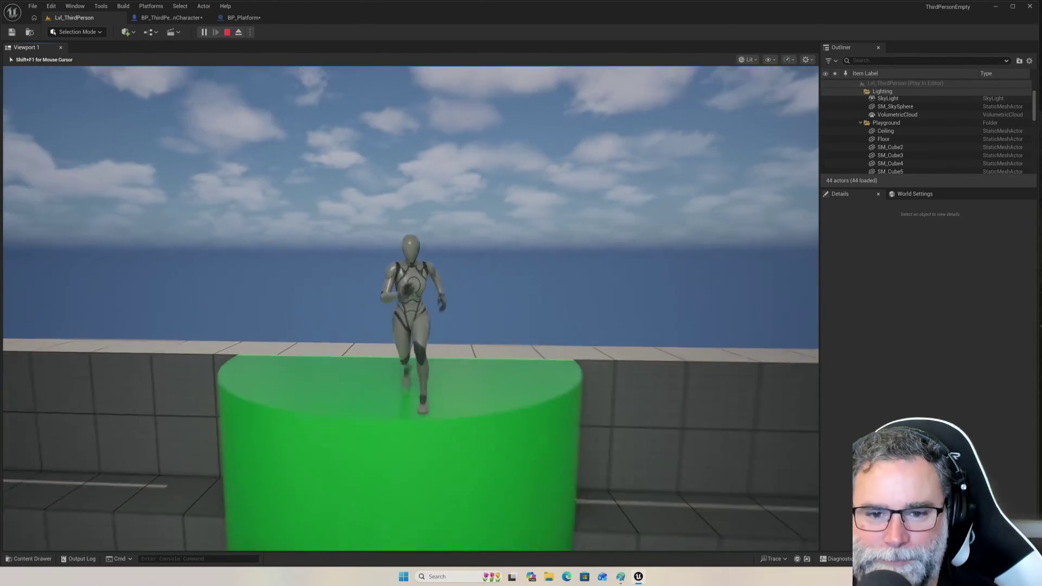
{"action": "key", "text": "a"}
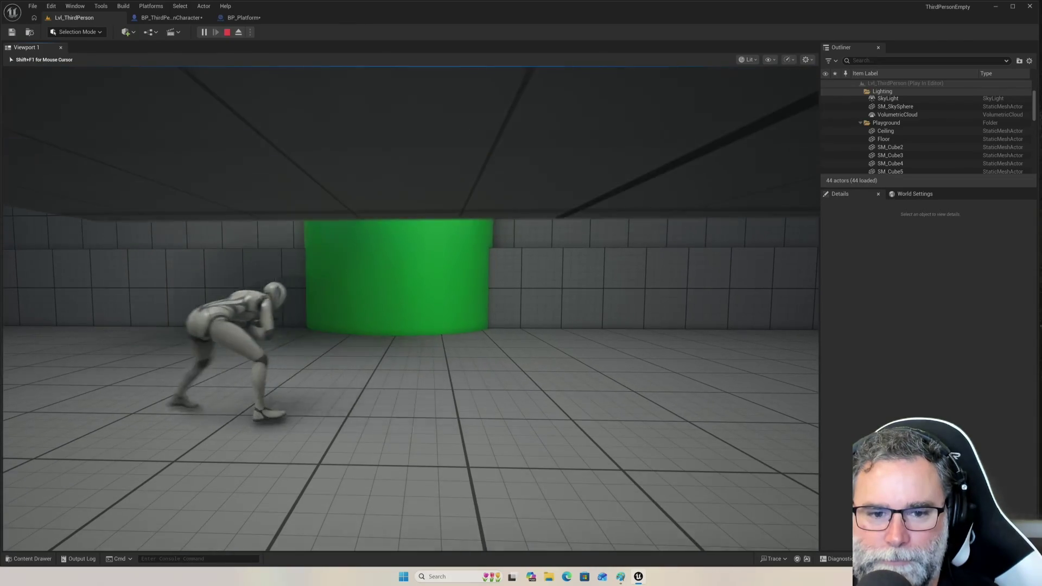
{"action": "key", "text": "w"}
{"action": "key", "text": "space"}
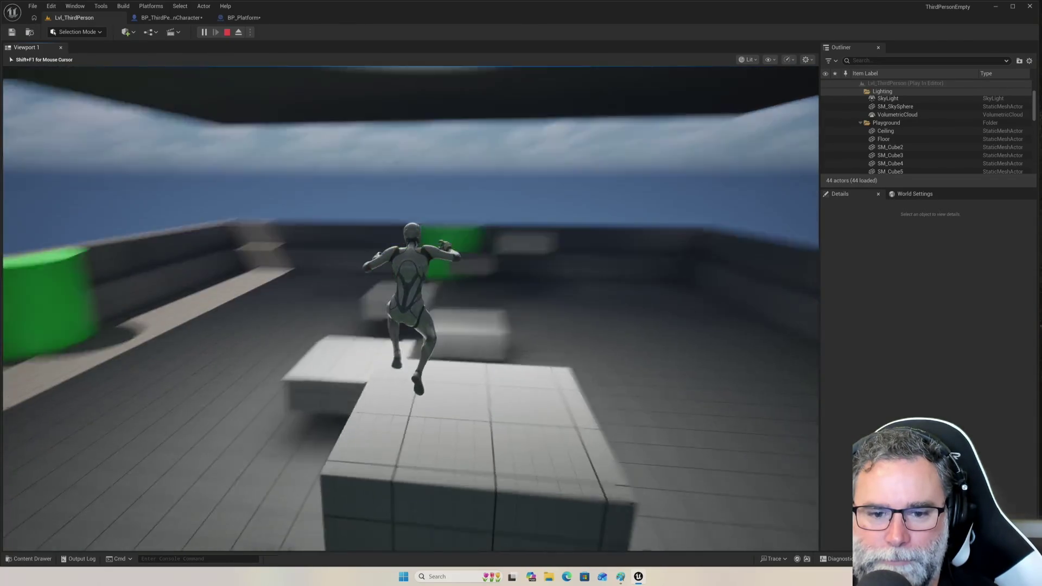
{"action": "key", "text": "space"}
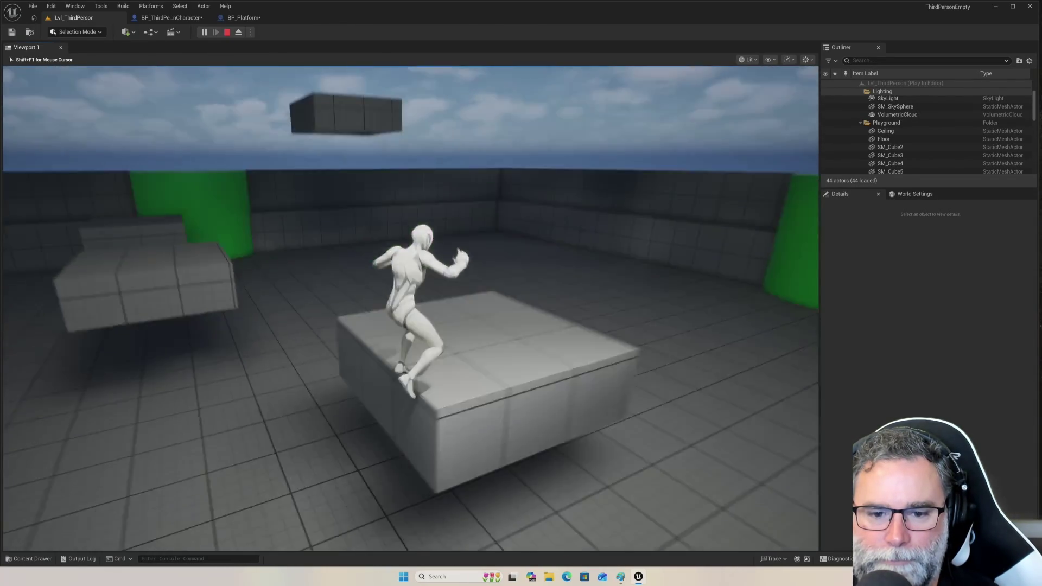
{"action": "key", "text": "space"}
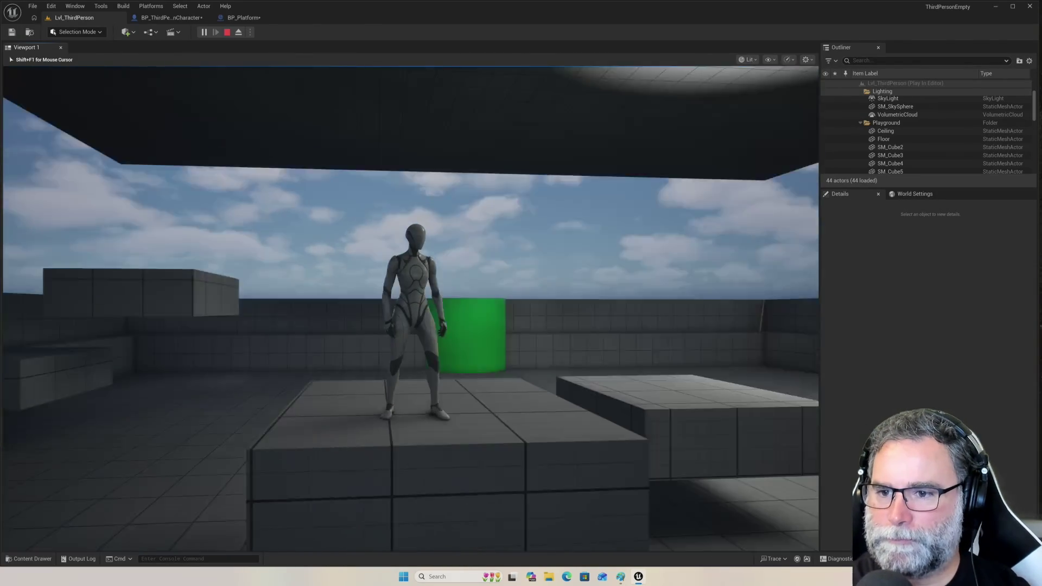
Jump onto a near platform, then run across the lava floor toward the boxes until the character dies.
{"action": "key", "text": "w"}
{"action": "key", "text": "space"}
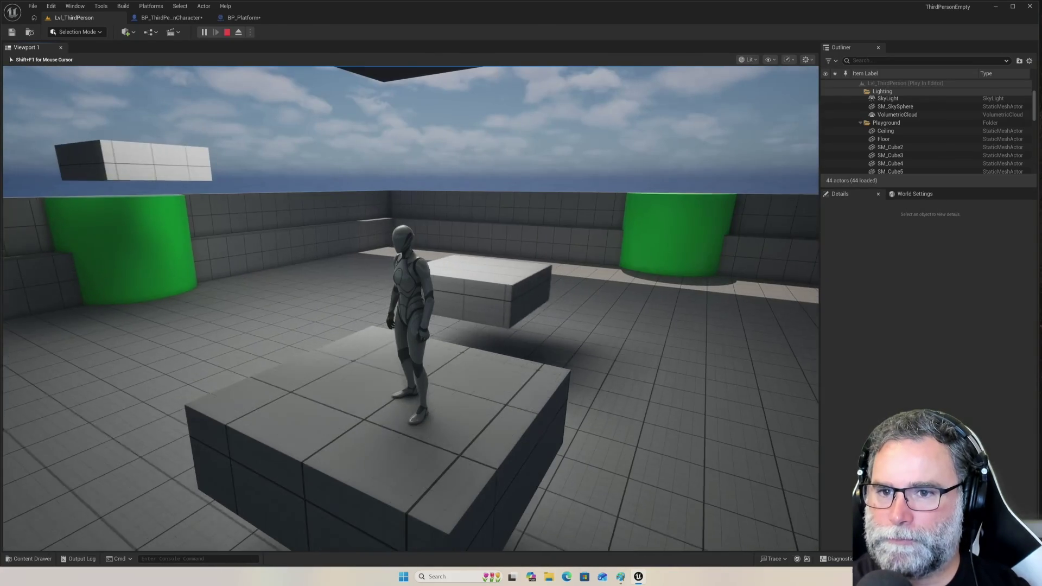
{"action": "key", "text": "s"}
{"action": "key", "text": "d"}
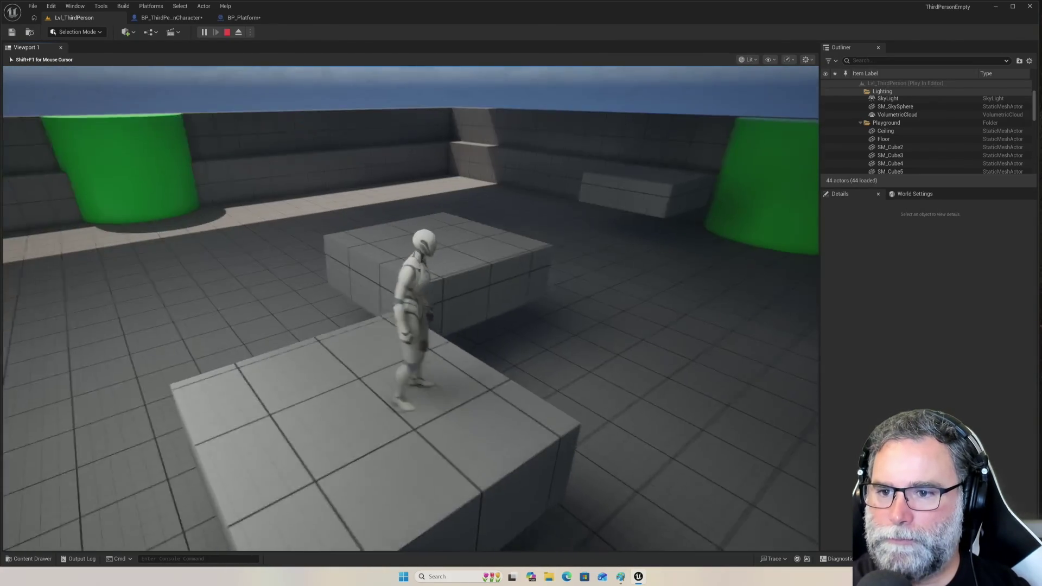
{"action": "key", "text": "s"}
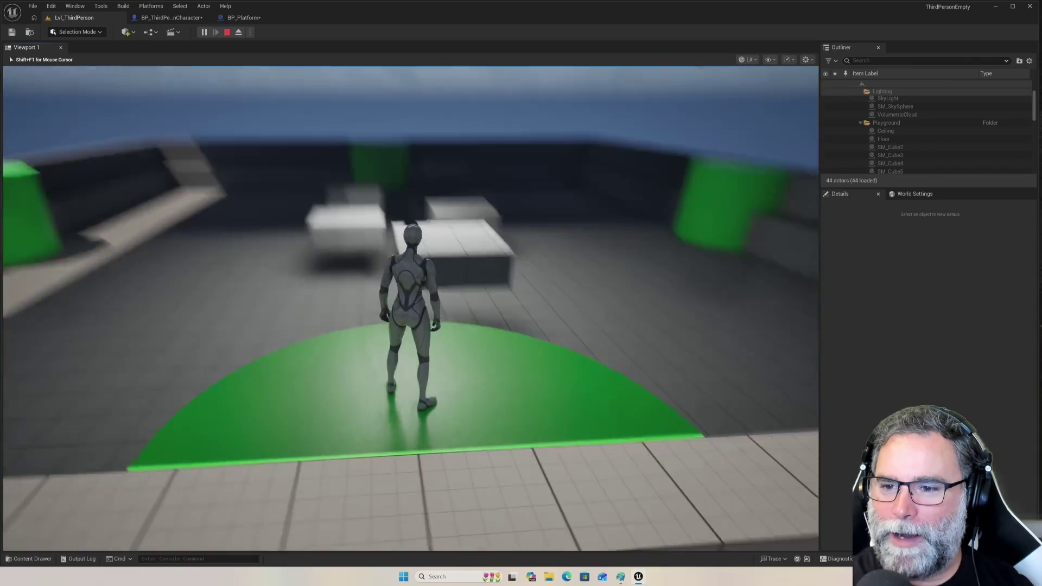
{"action": "key", "text": "w"}
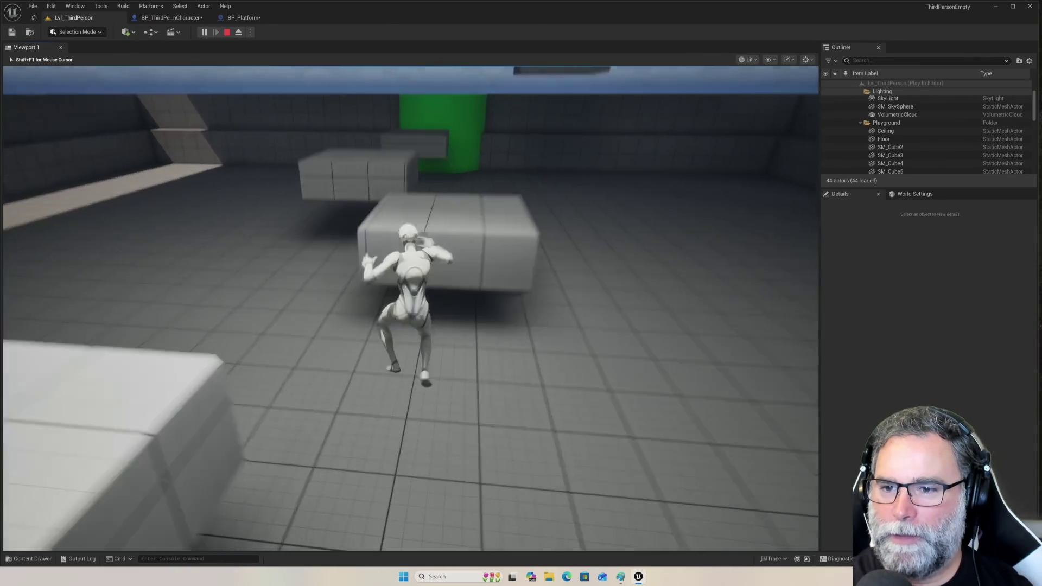
{"action": "key", "text": "space"}
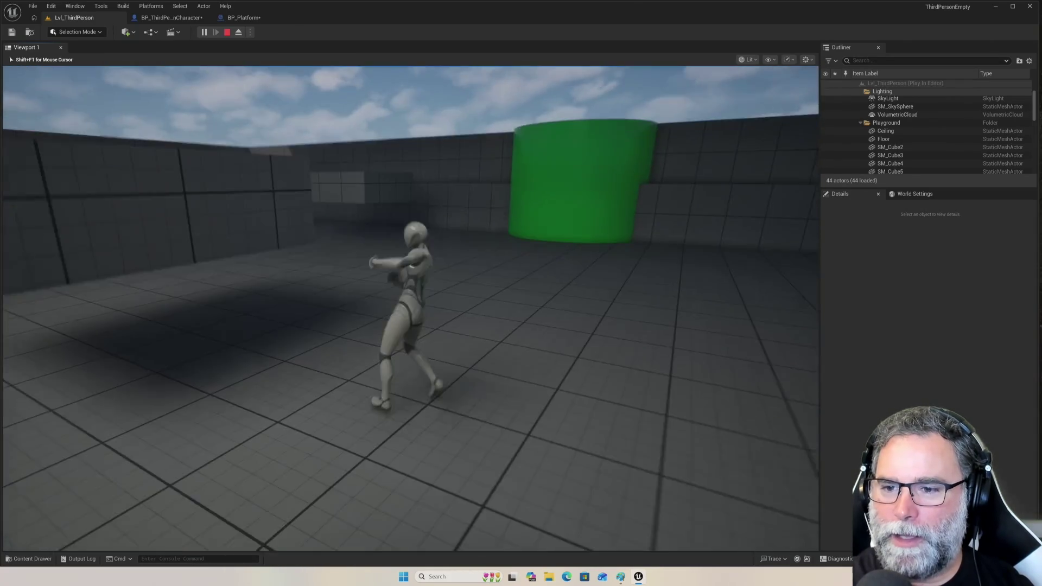
{"action": "key", "text": "w"}
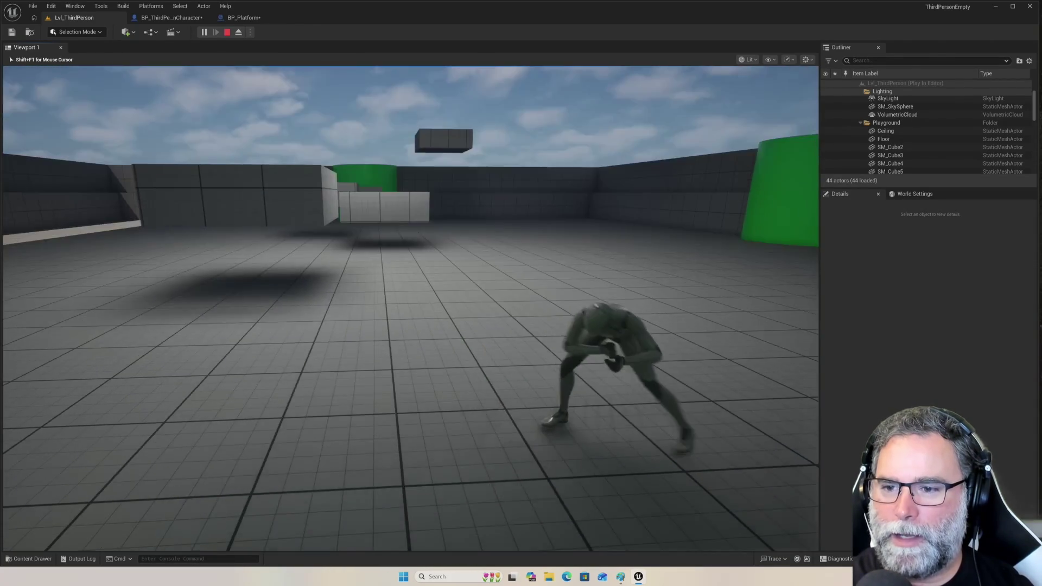
Jump onto the white box, then after the restart run off the green spawn circle.
{"action": "key", "text": "space"}
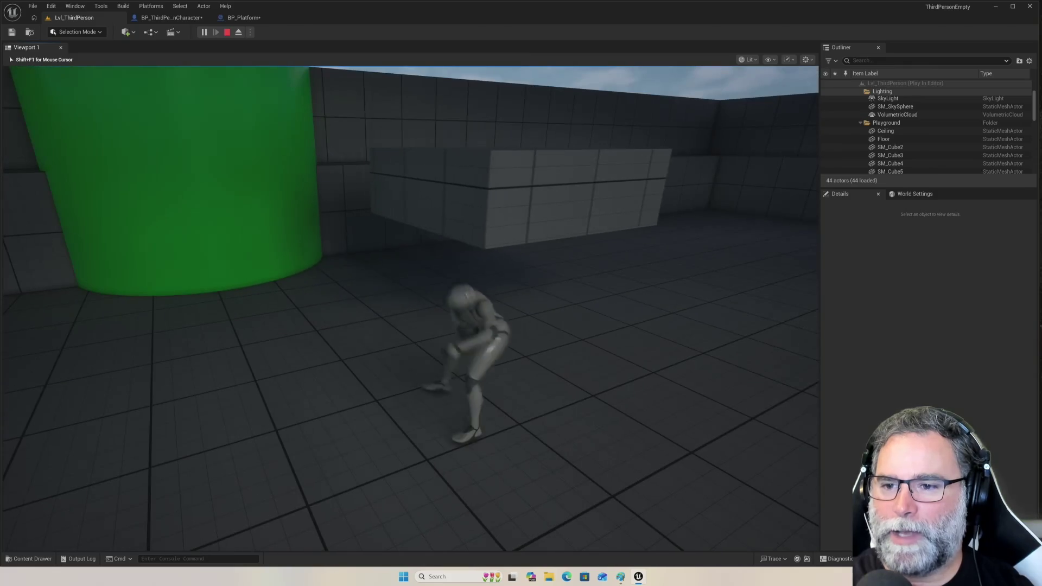
{"action": "key", "text": "w"}
{"action": "key", "text": "space"}
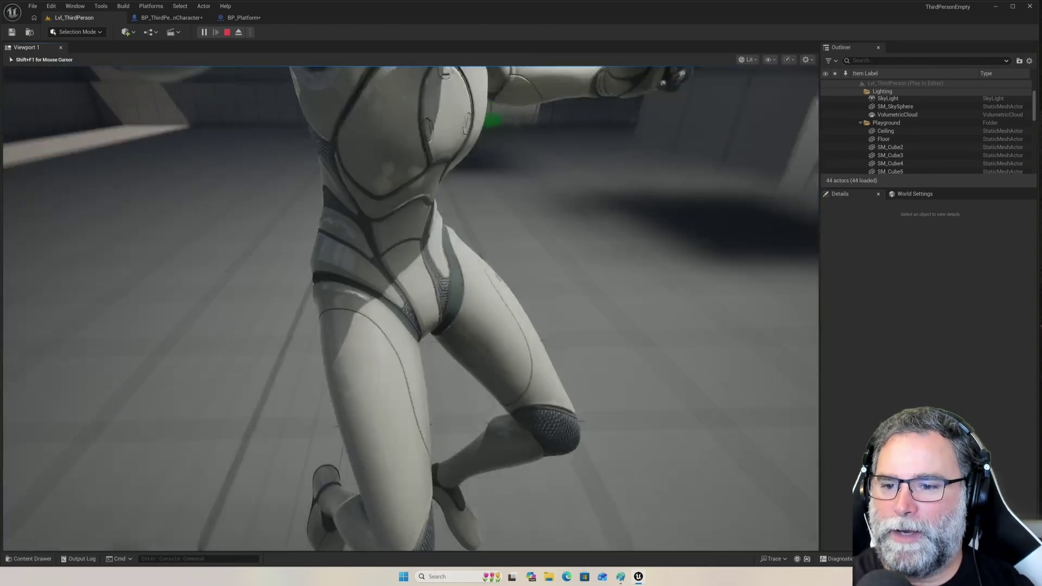
Run off the spawn circle and jump across the white blocks near the green pillar.
{"action": "key", "text": "w"}
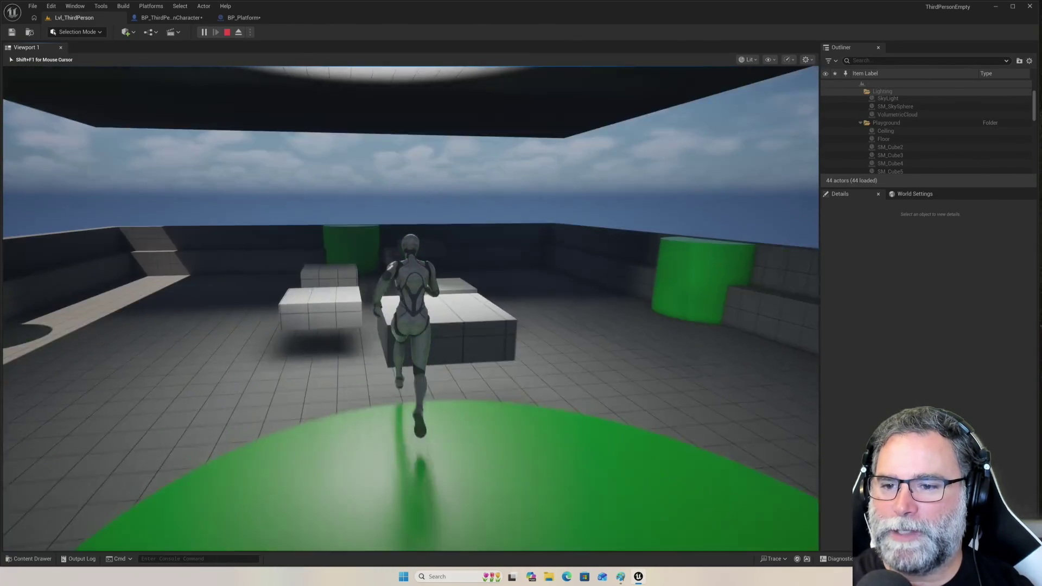
{"action": "key", "text": "space"}
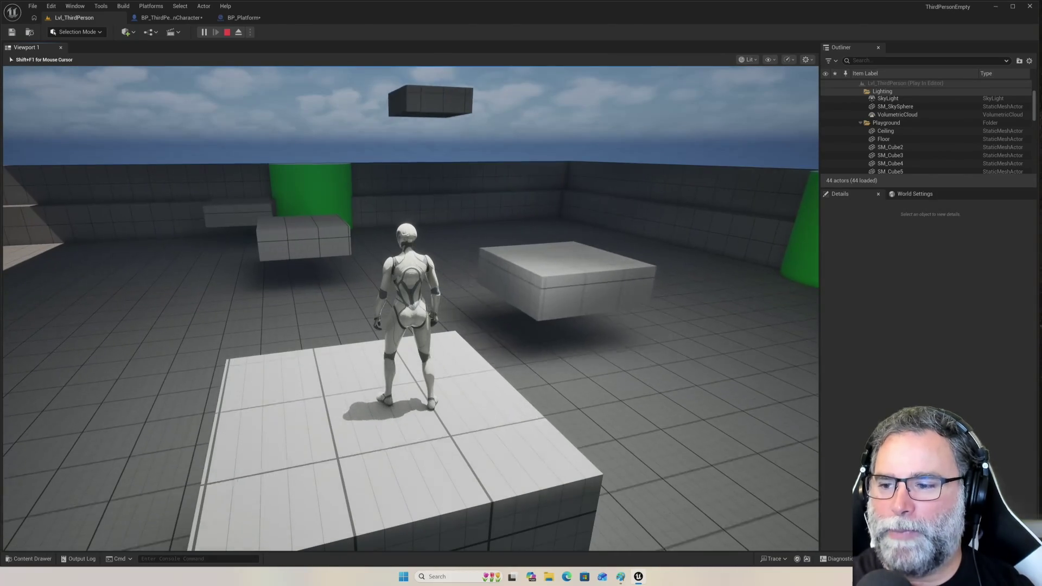
{"action": "mouse_move", "coordinate": [521, 293]}
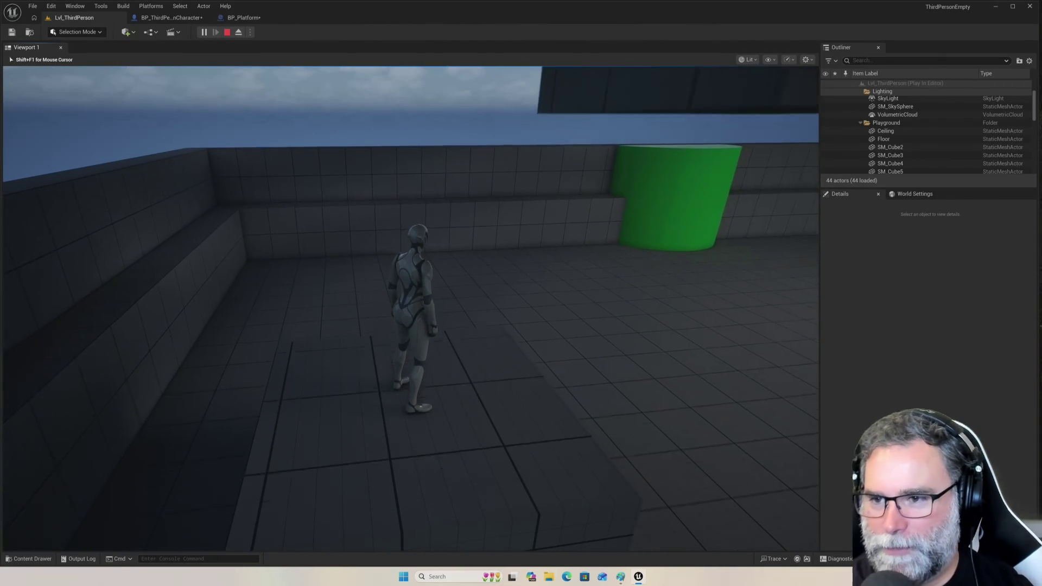
{"action": "key", "text": "w"}
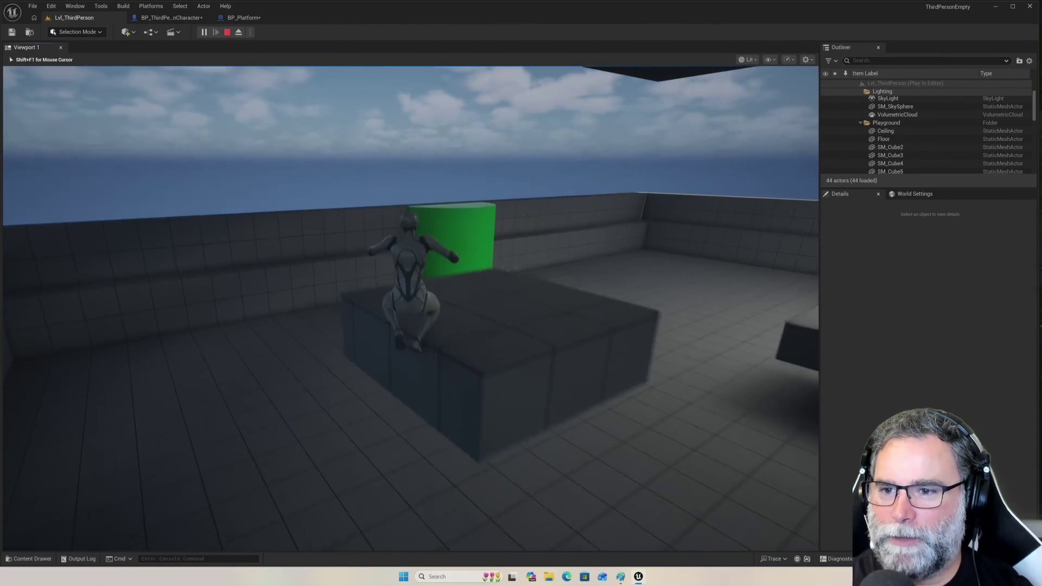
{"action": "key", "text": "space"}
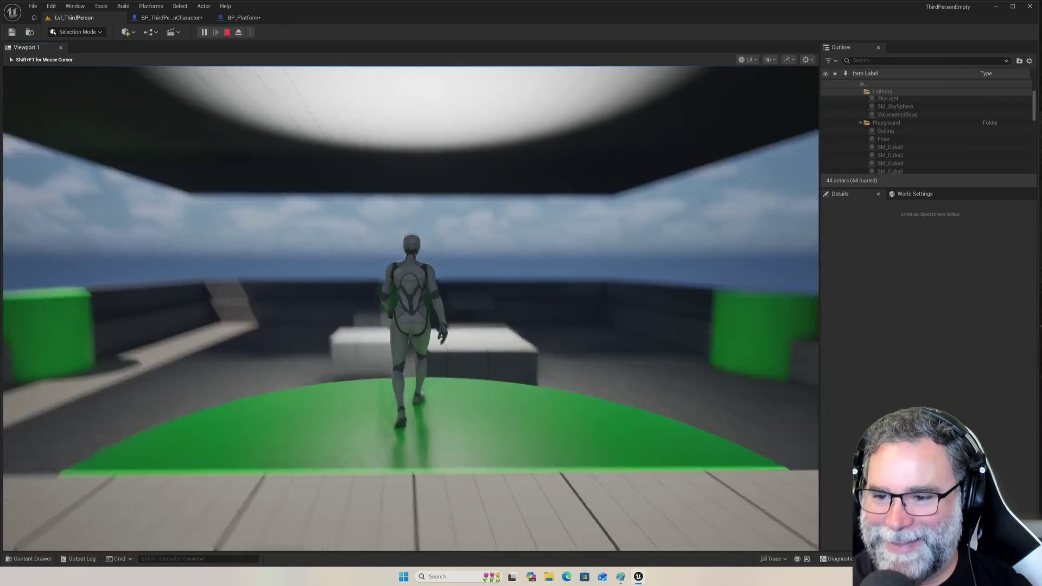
{"action": "key", "text": "space"}
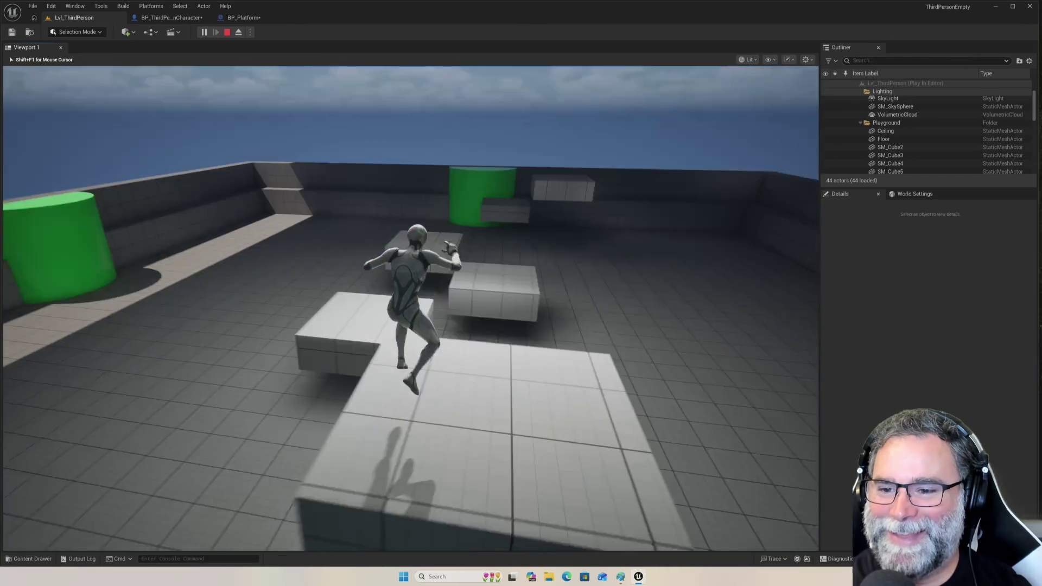
{"action": "key", "text": "space"}
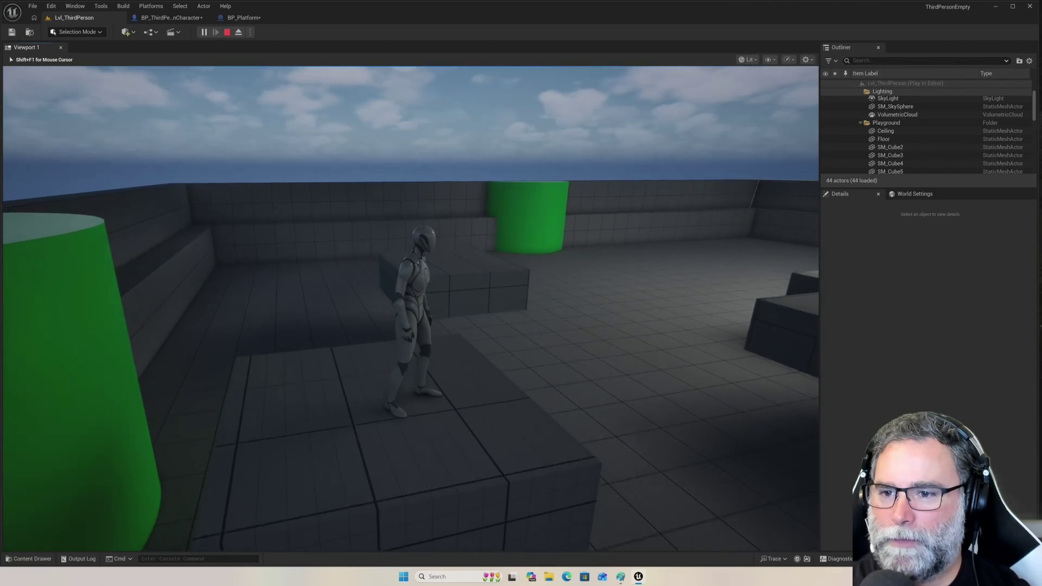
Jump the character onto and off the block several times, then end the play session.
{"action": "key", "text": "w"}
{"action": "key", "text": "space"}
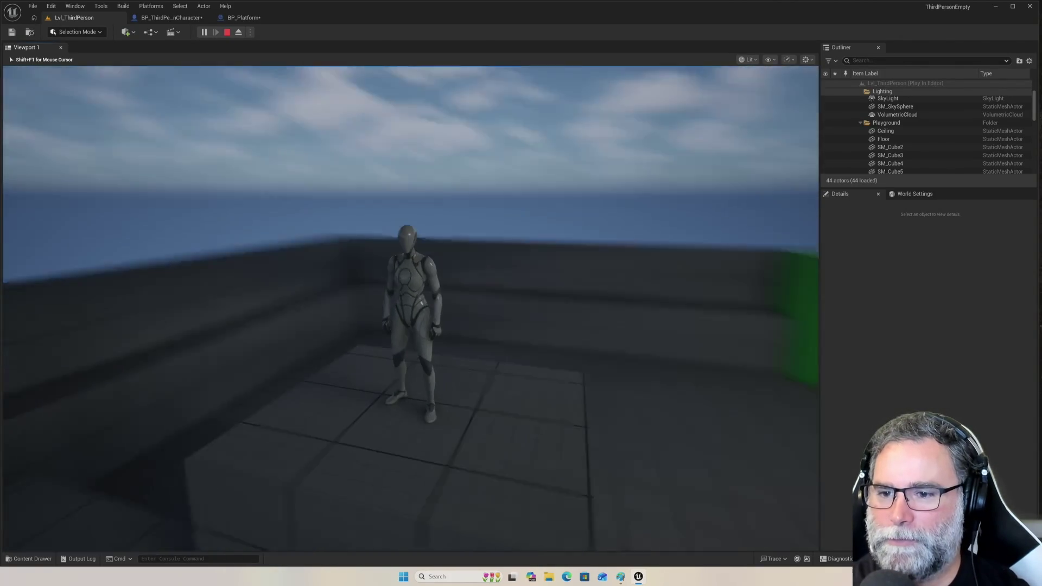
{"action": "key", "text": "space"}
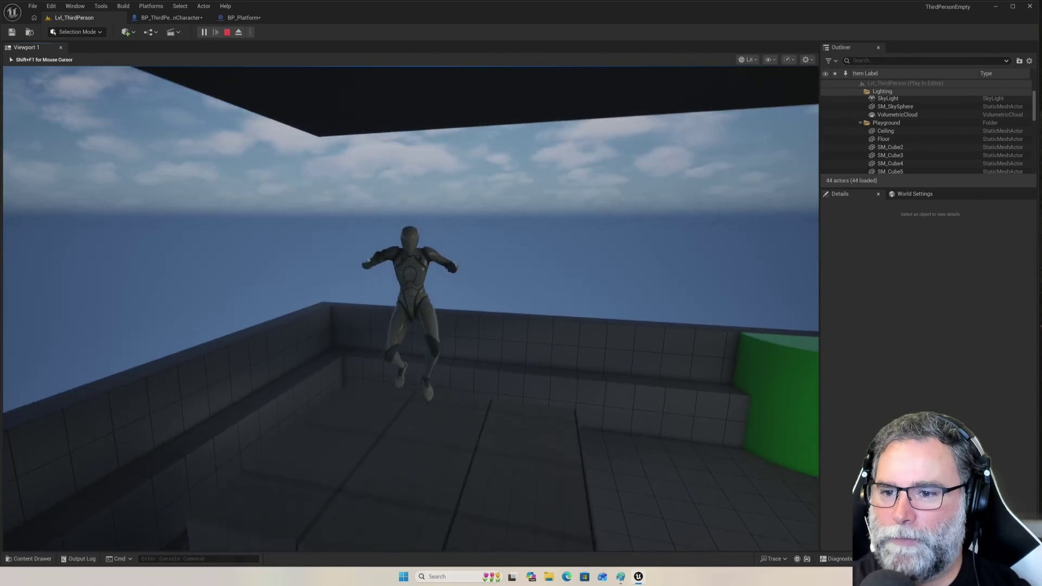
{"action": "key", "text": "space"}
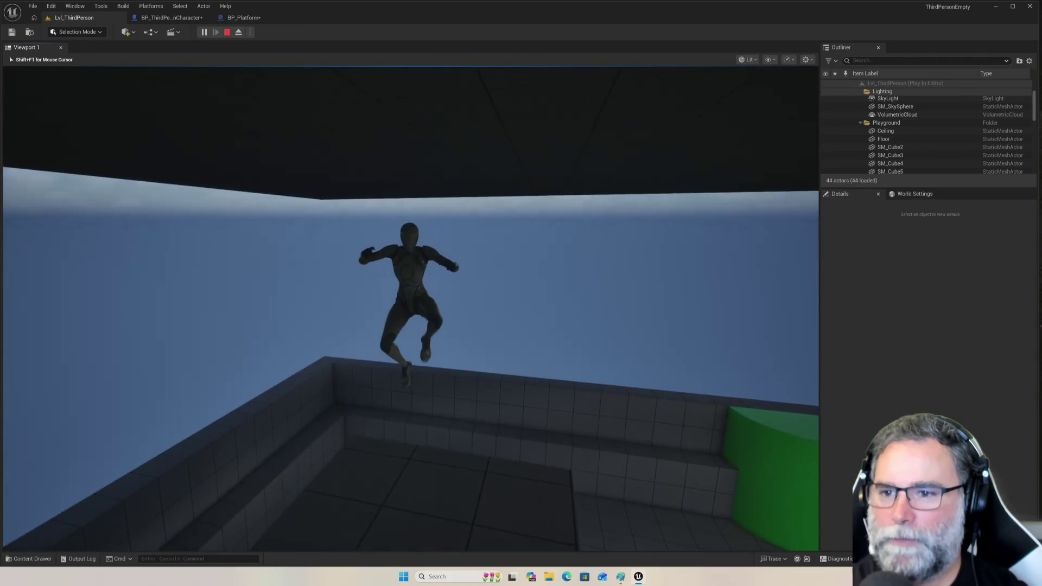
{"action": "key", "text": "space"}
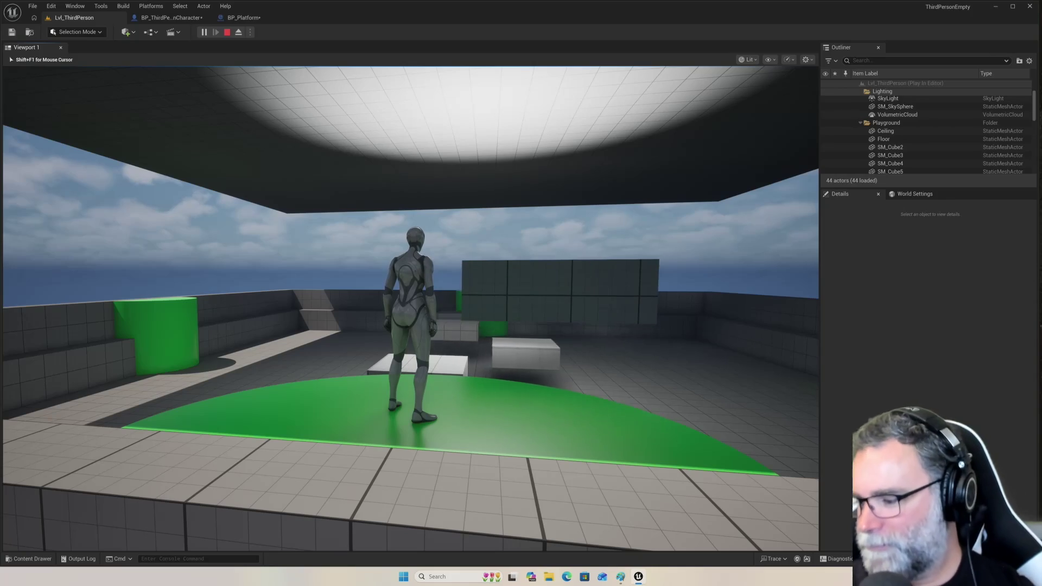
{"action": "key", "text": "Escape"}
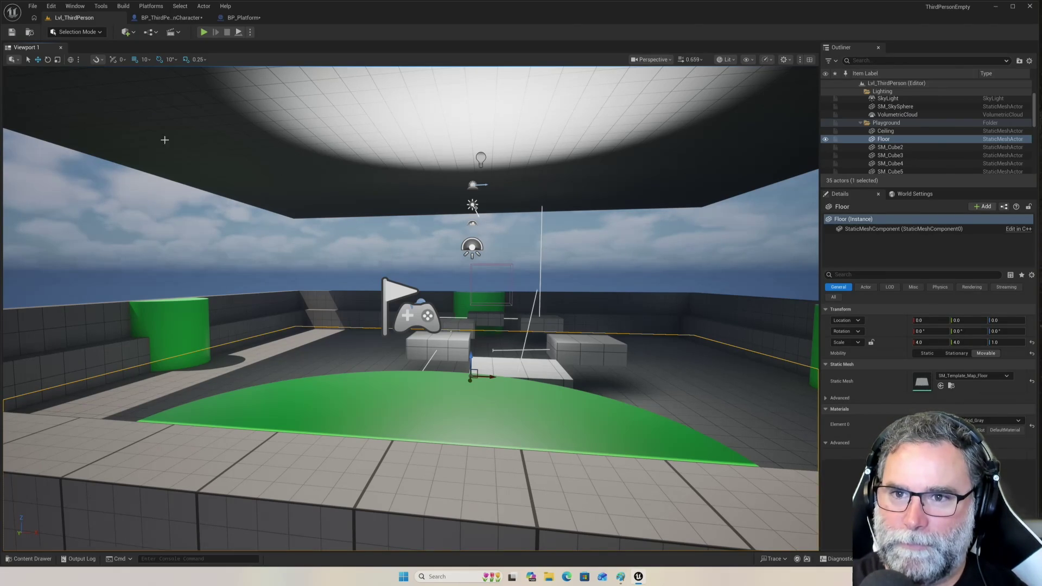
Start a new Play-in-Editor session and jump the character onto the first box.
{"action": "left_click_drag", "start_coordinate": [175, 179], "coordinate": [215, 195]}
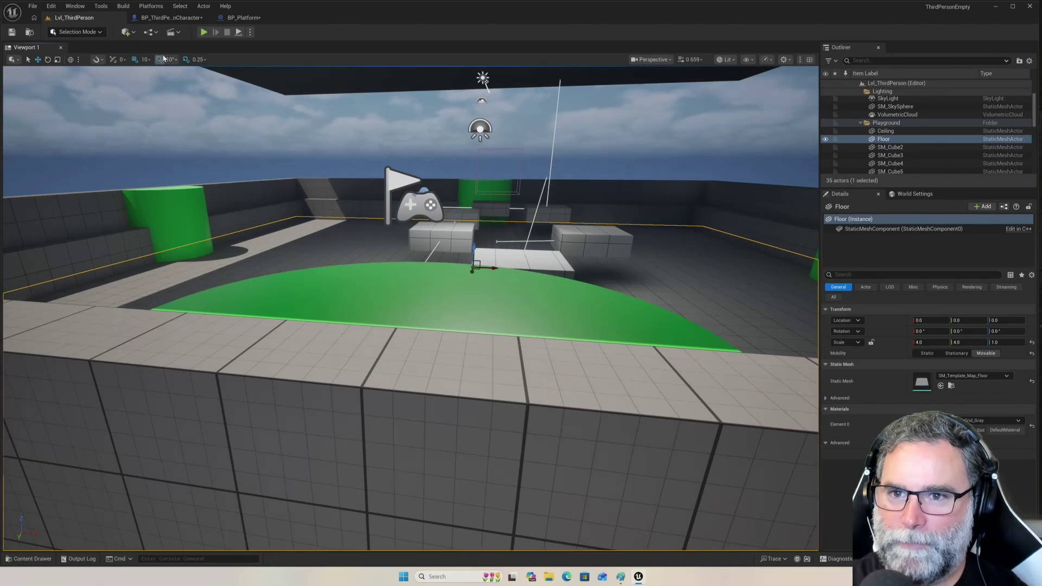
{"action": "left_click", "coordinate": [201, 33]}
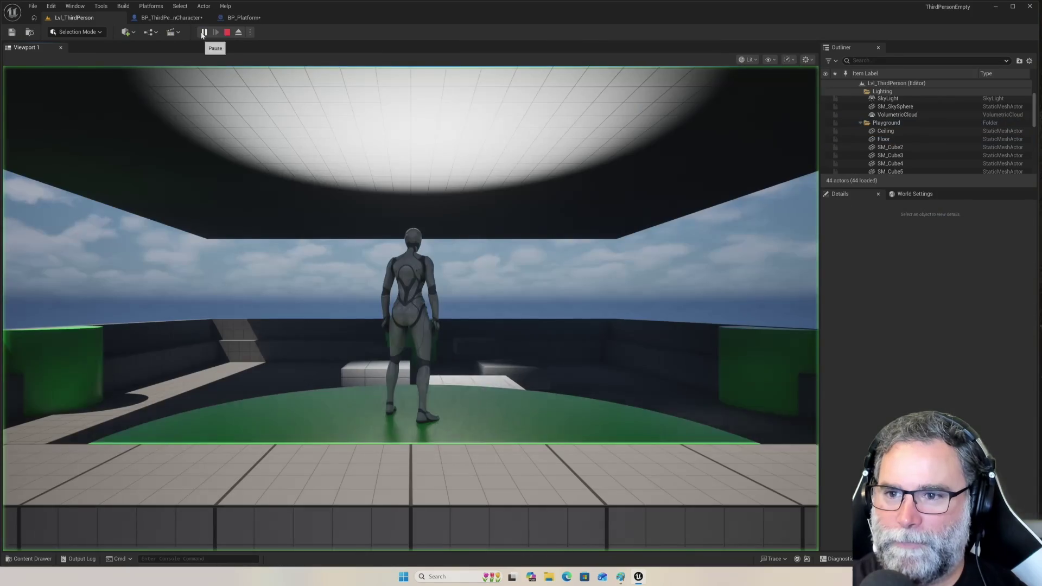
{"action": "left_click", "coordinate": [272, 232]}
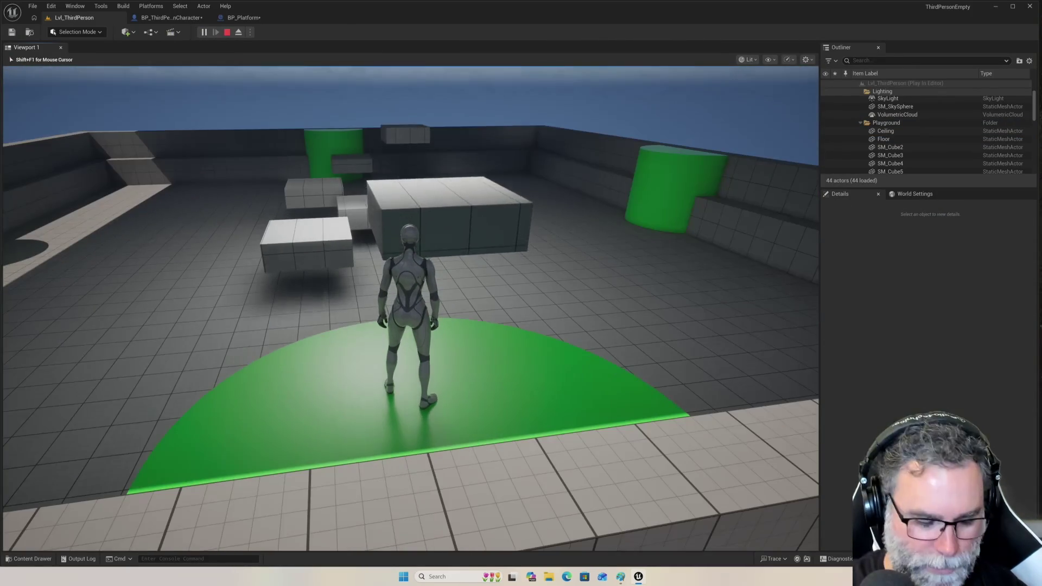
{"action": "key", "text": "w"}
{"action": "key", "text": "space"}
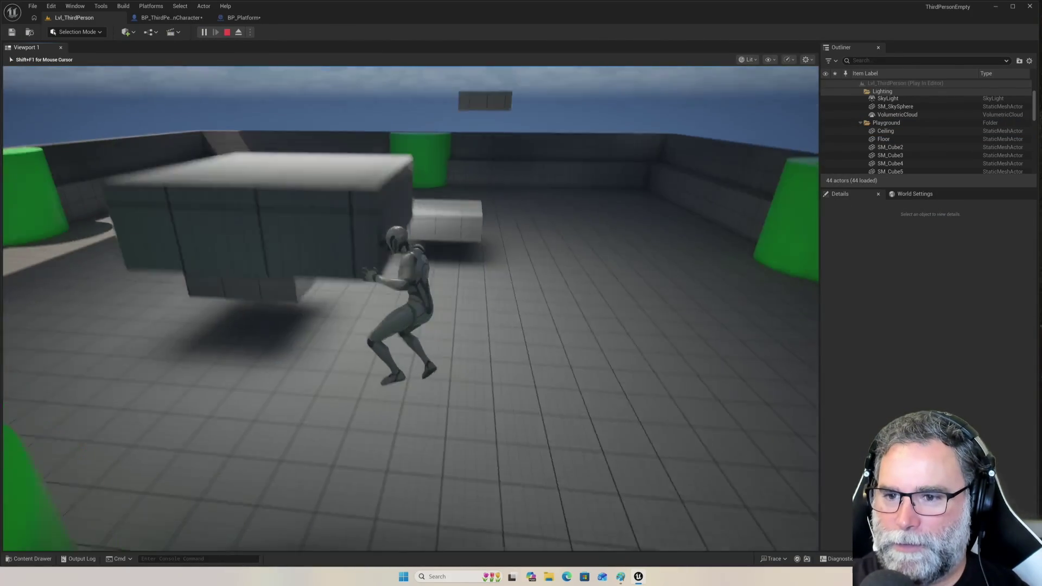
Run from the green platform and jump onto the white box, then the grey box.
{"action": "key", "text": "s"}
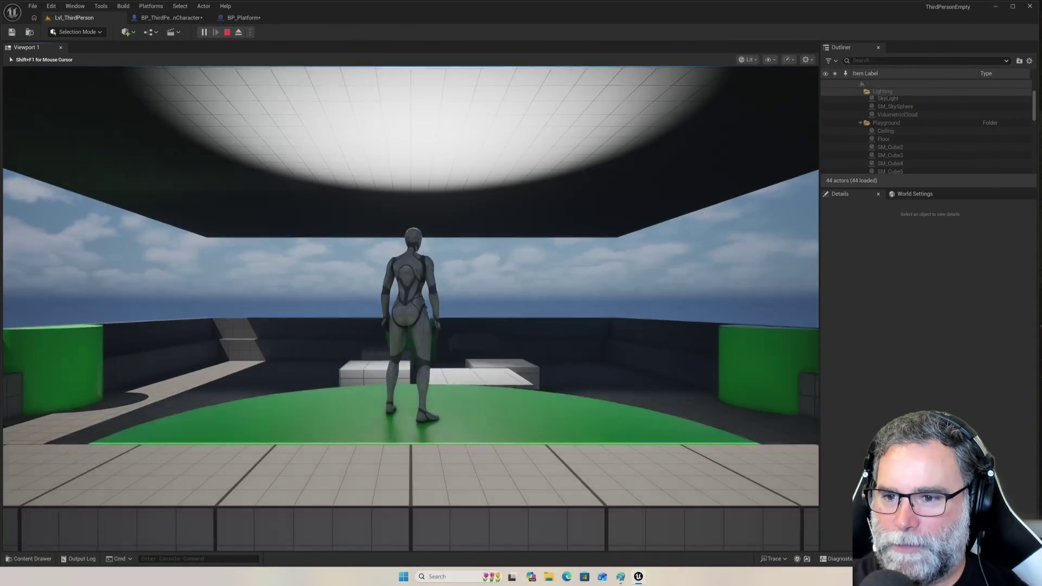
{"action": "key", "text": "w"}
{"action": "key", "text": "space"}
{"action": "key", "text": "space"}
{"action": "key", "text": "s"}
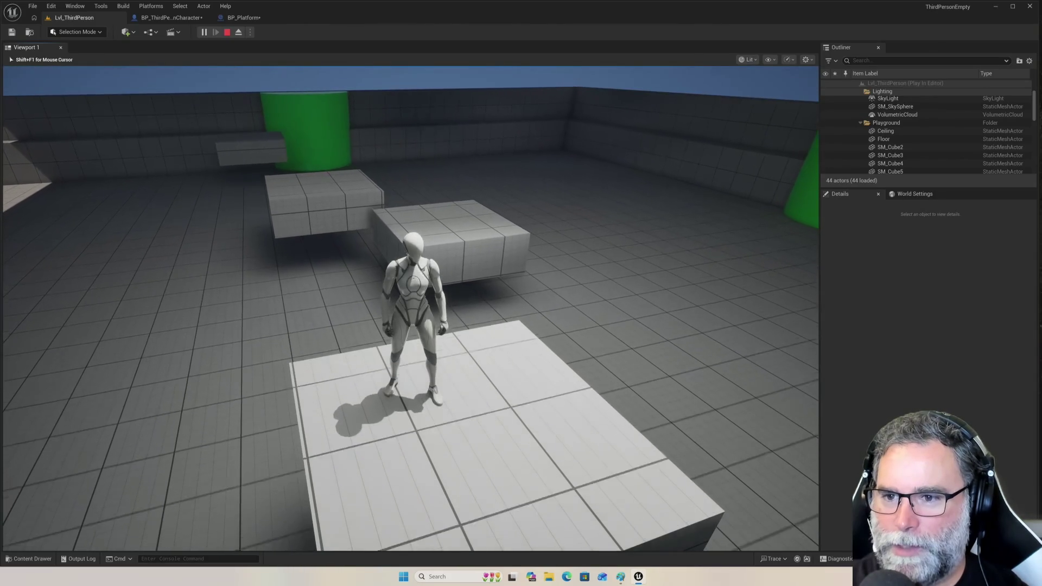
{"action": "key", "text": "w"}
{"action": "key", "text": "space"}
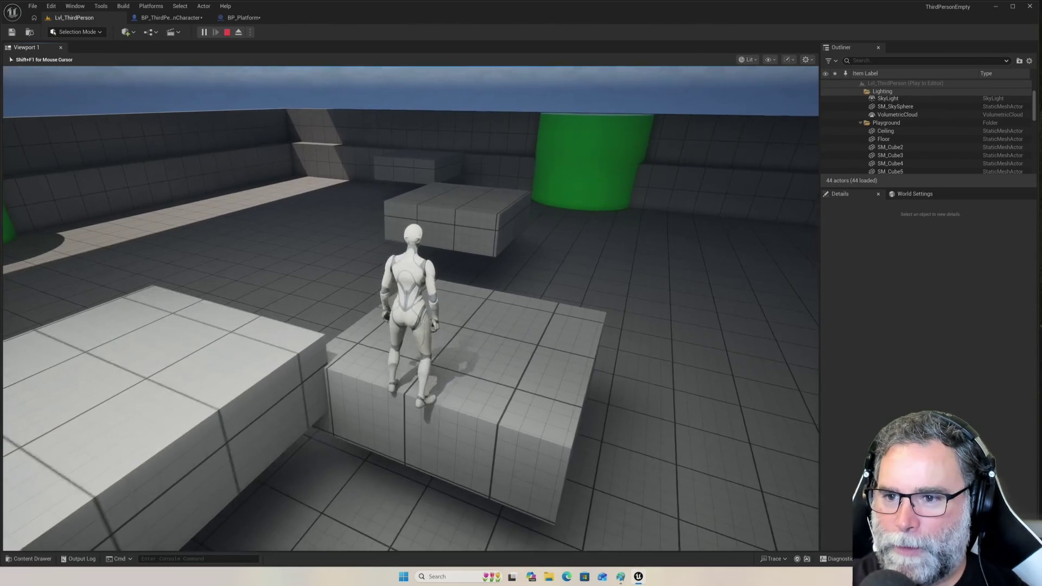
Jump off the grey box, run along the wall and hop onto the grey boxes.
{"action": "key", "text": "w"}
{"action": "key", "text": "space"}
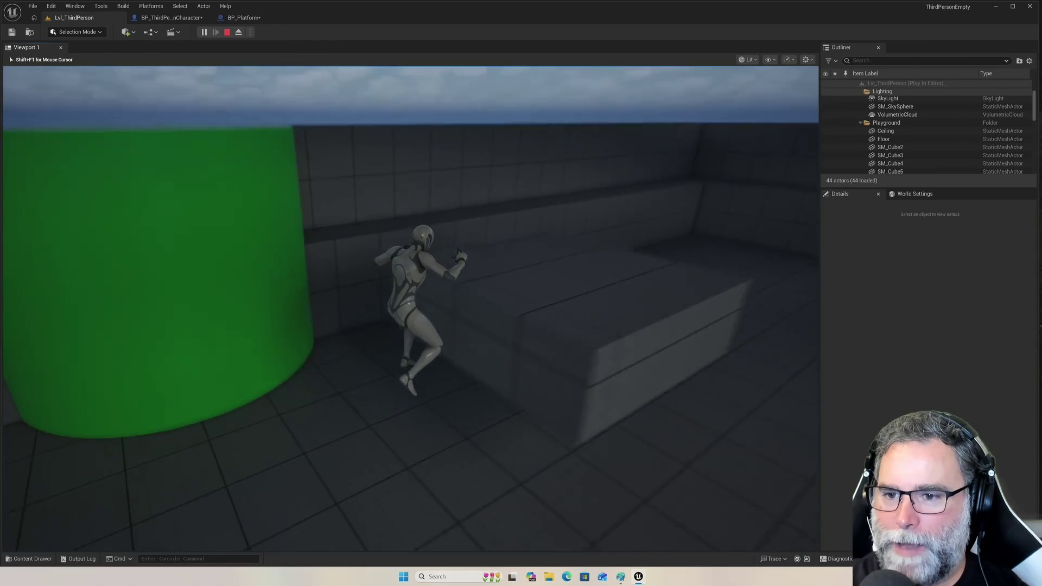
{"action": "key", "text": "w"}
{"action": "key", "text": "w"}
{"action": "key", "text": "space"}
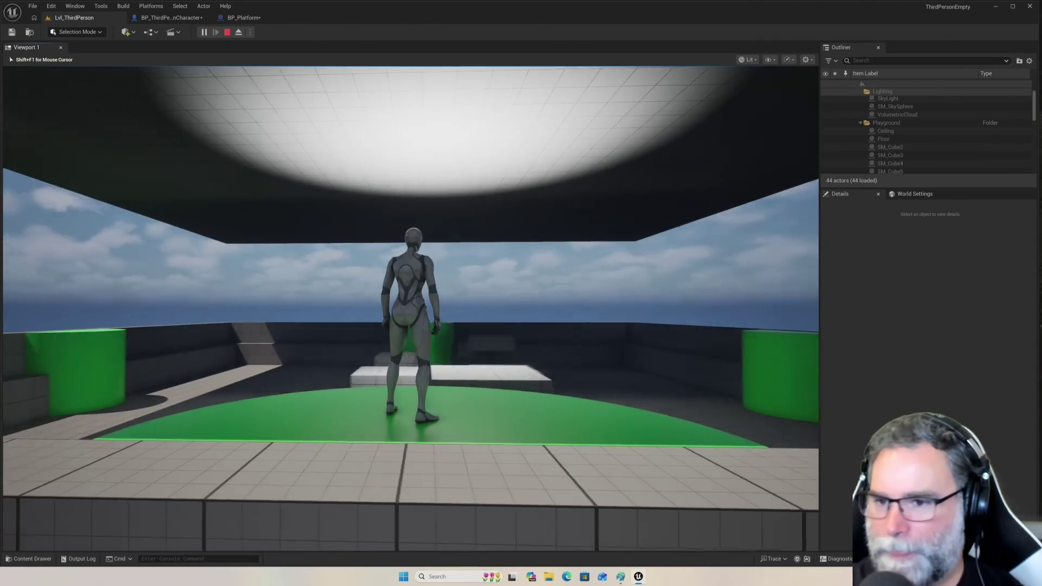
{"action": "key", "text": "space"}
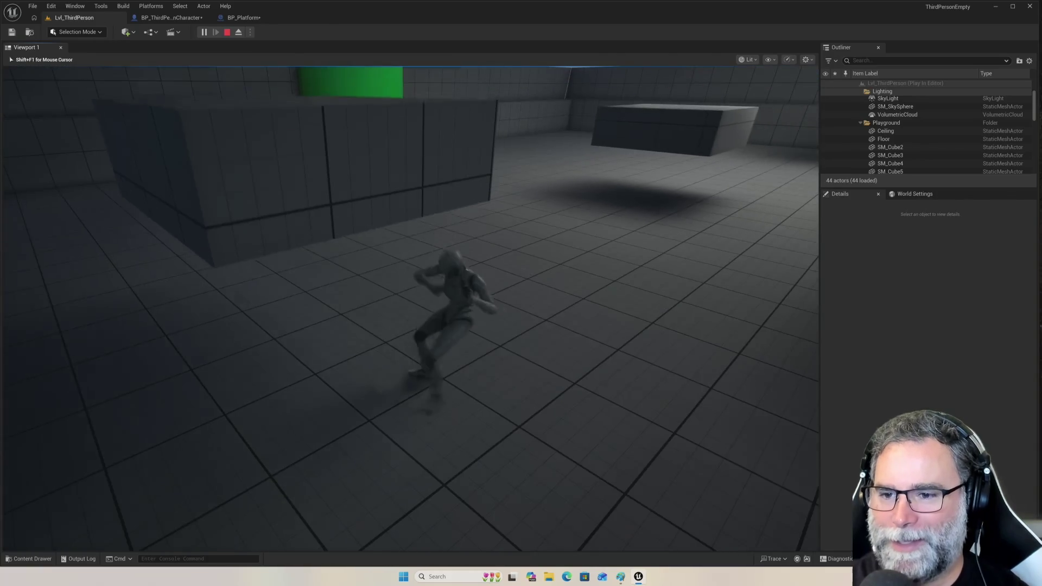
Run the character toward the grey blocks and jump up onto the green pillar.
{"action": "key", "text": "w"}
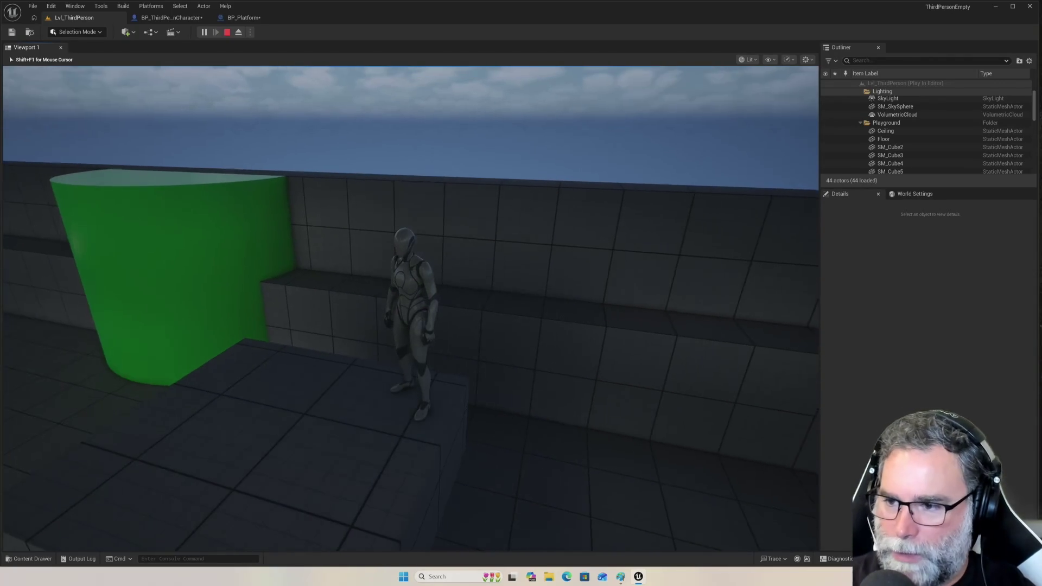
{"action": "key", "text": "space"}
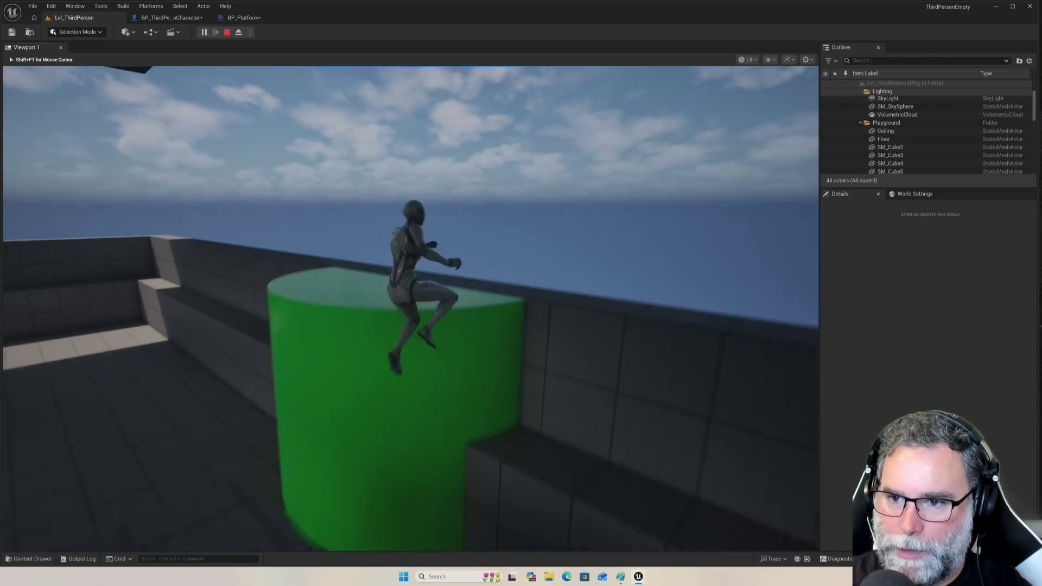
Leap from the green platform onto the blocks, turn back, then hop across the white floating blocks.
{"action": "key", "text": "w"}
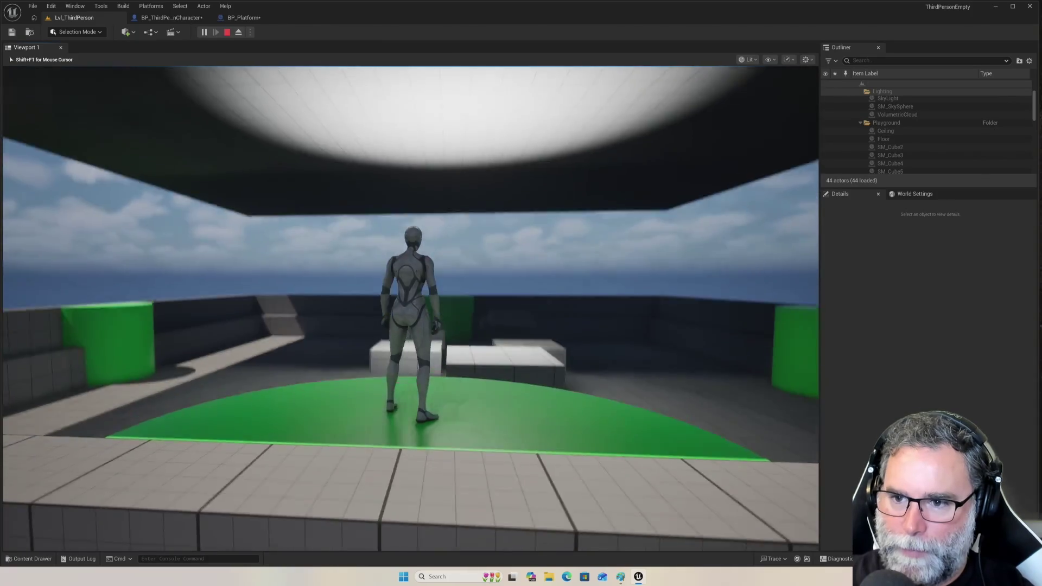
{"action": "key", "text": "space"}
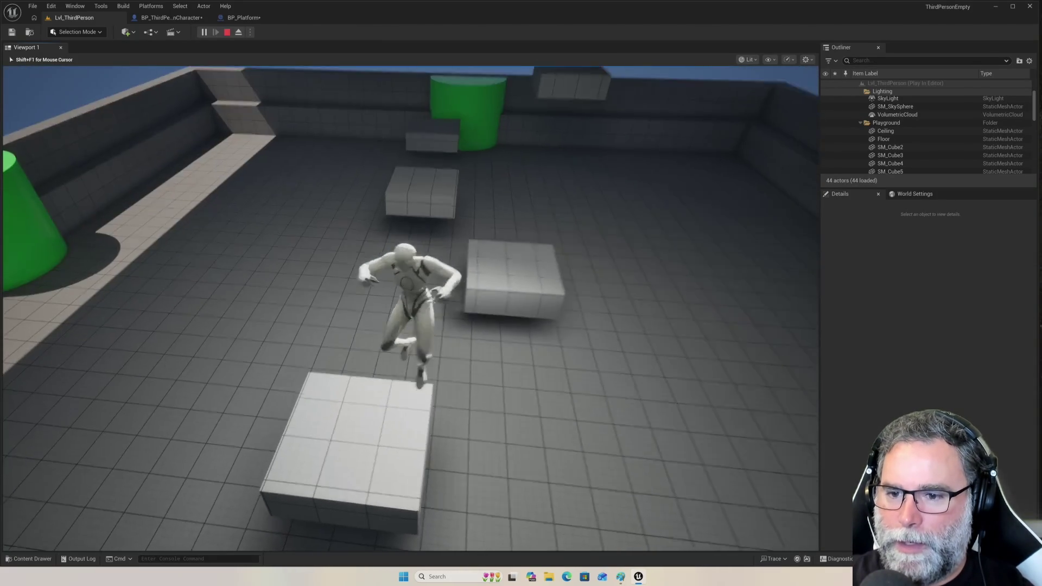
{"action": "key", "text": "s"}
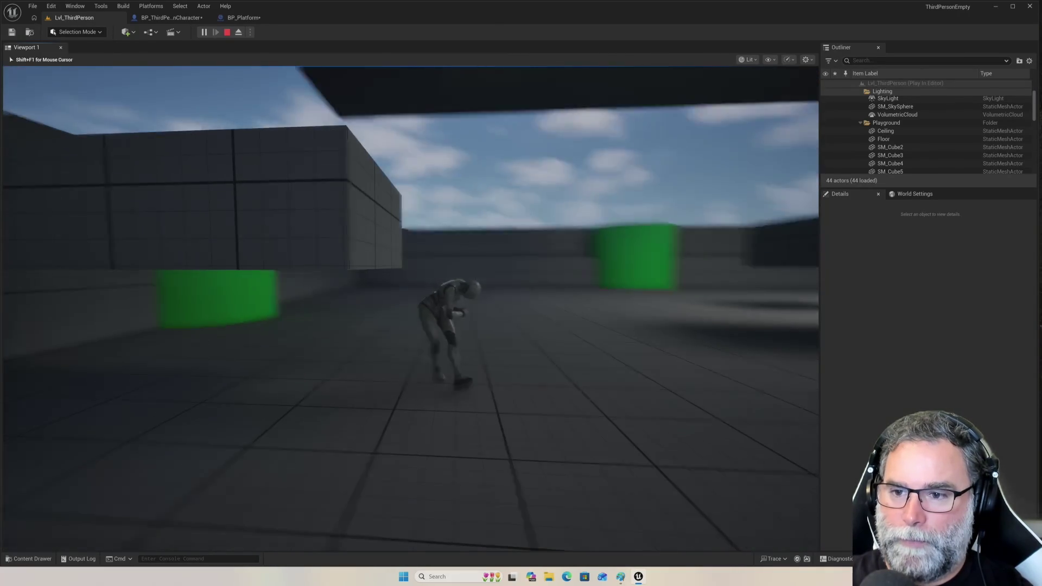
{"action": "key", "text": "space"}
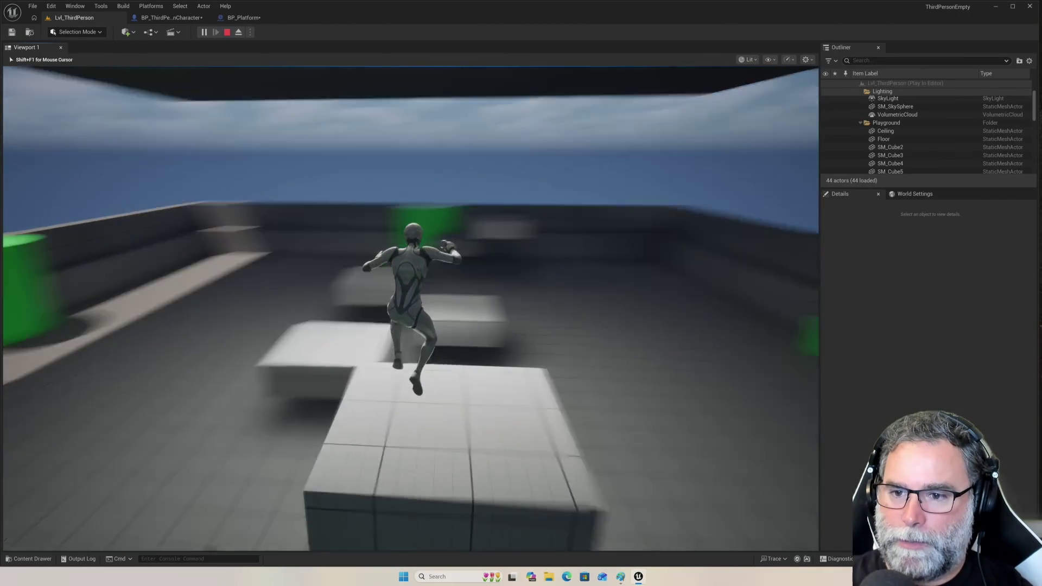
{"action": "key", "text": "space"}
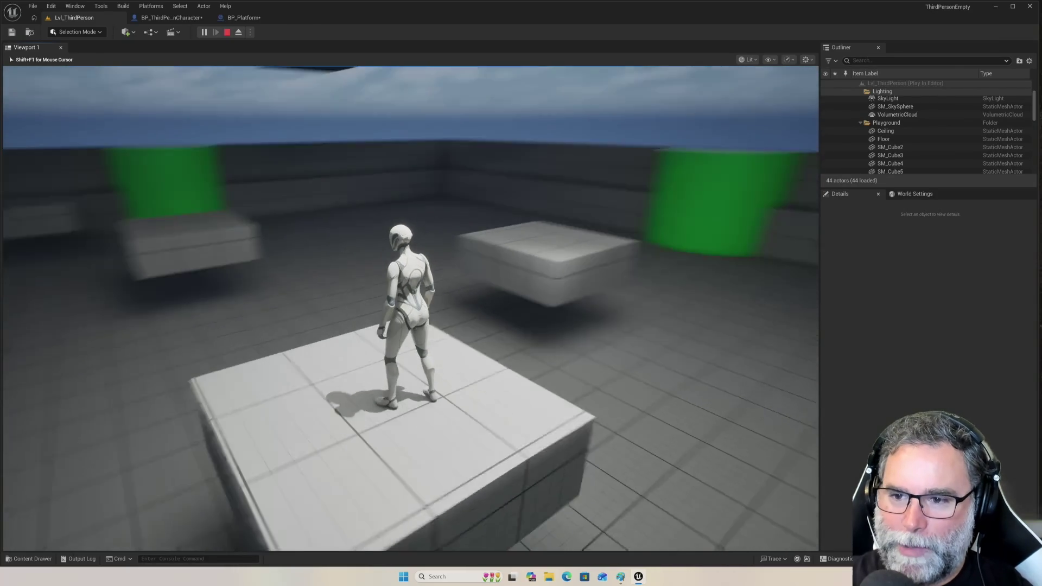
{"action": "key", "text": "space"}
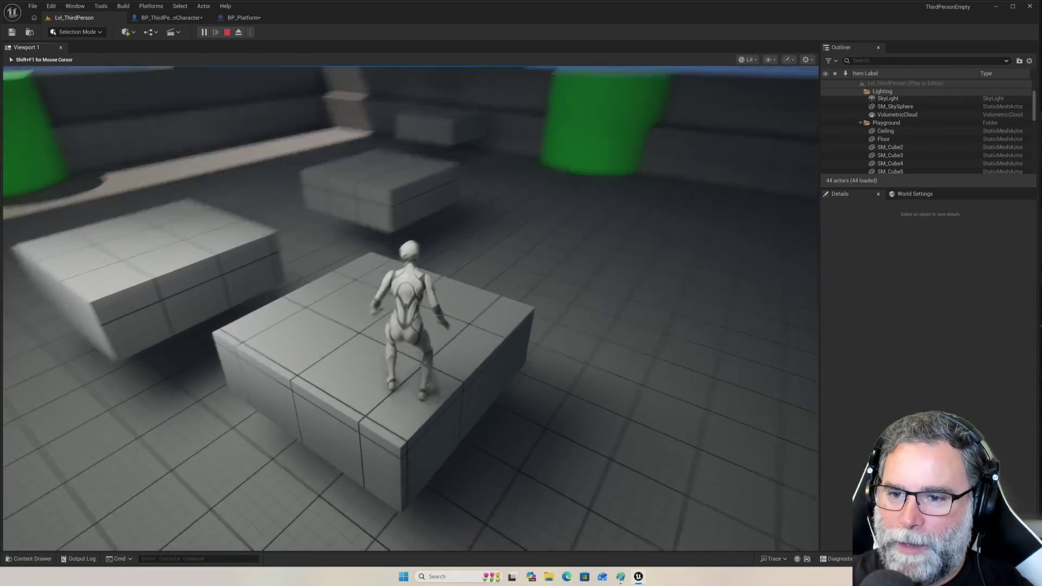
{"action": "key", "text": "space"}
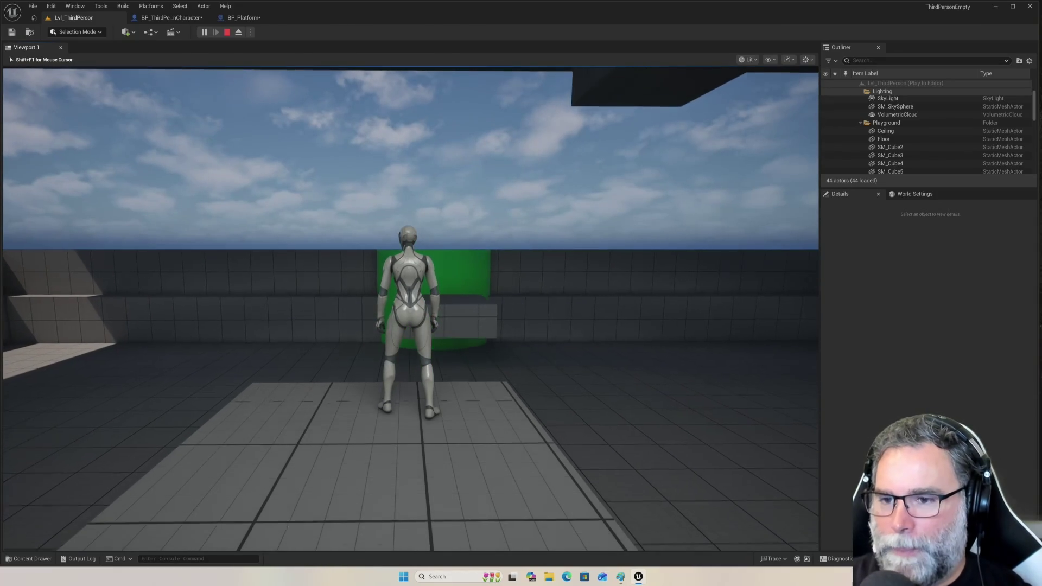
Jump onto the grey block, run along the wall, then head off the green pad.
{"action": "key", "text": "w"}
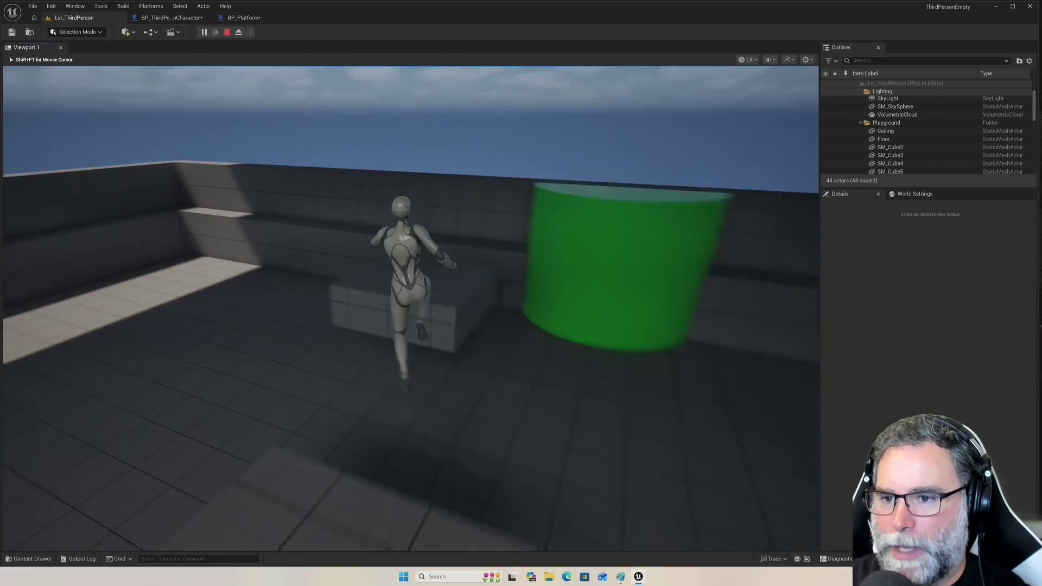
{"action": "key", "text": "space"}
{"action": "key", "text": "w"}
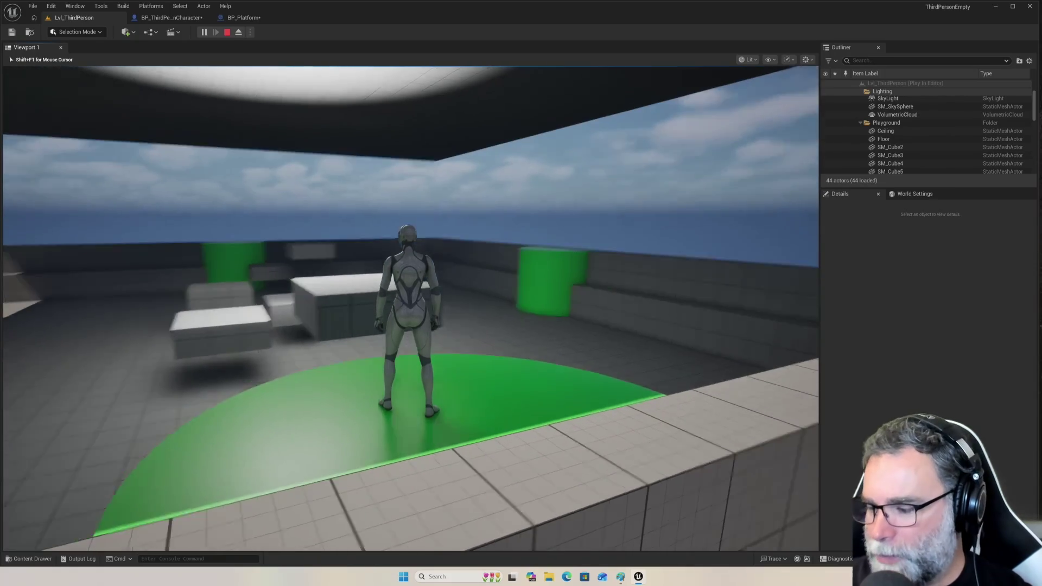
{"action": "key", "text": "w"}
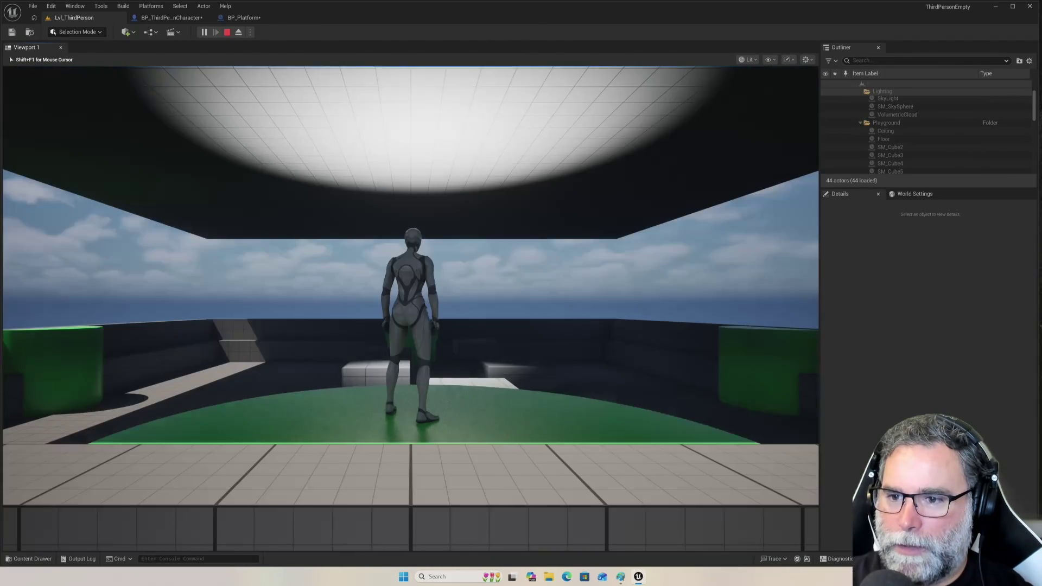
Run and jump over the cubes, steering in the air, then head for the green cylinder.
{"action": "key", "text": "w"}
{"action": "key", "text": "space"}
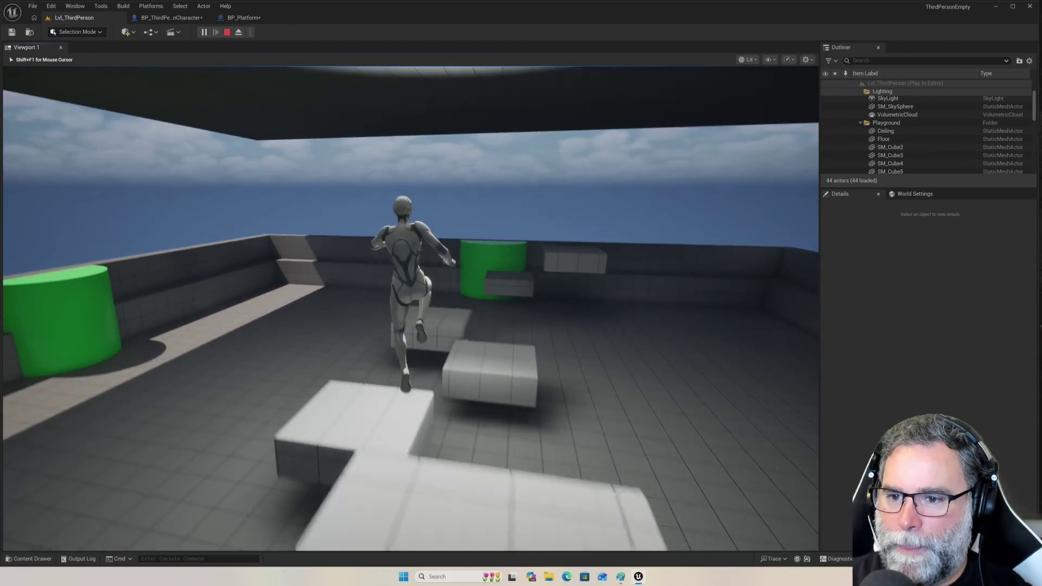
{"action": "key", "text": "space"}
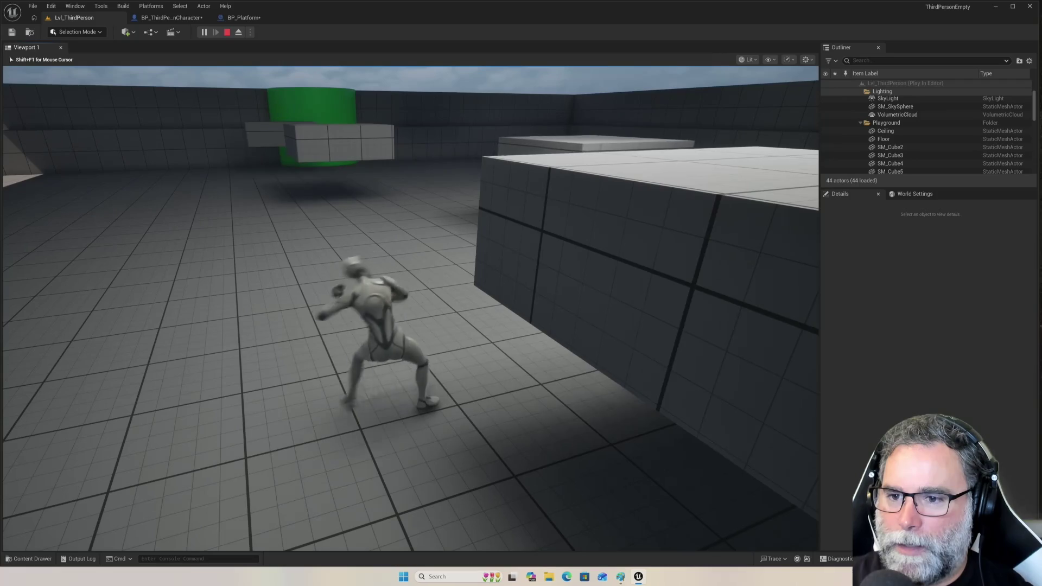
{"action": "key", "text": "w"}
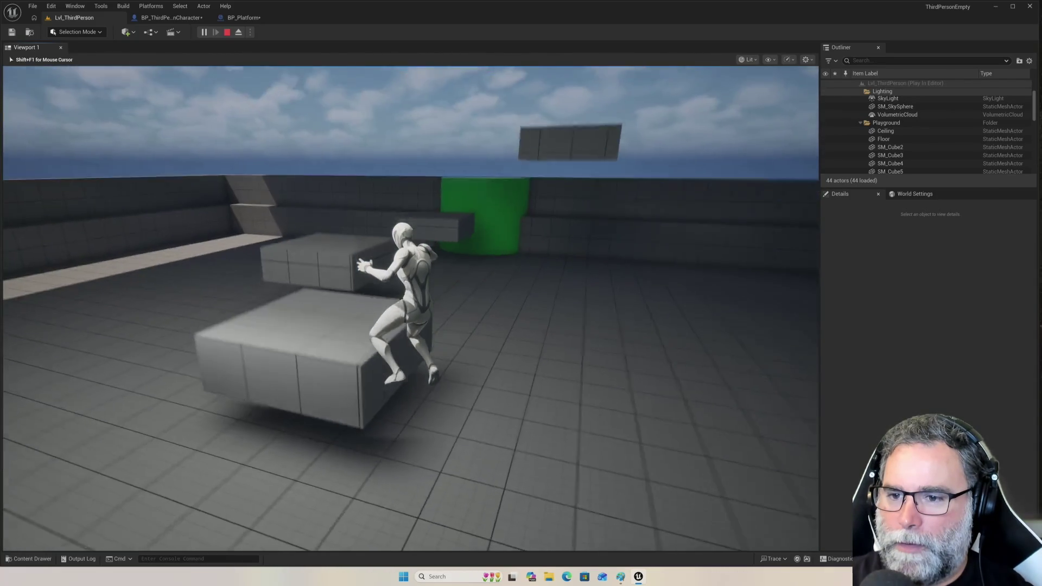
{"action": "key", "text": "w"}
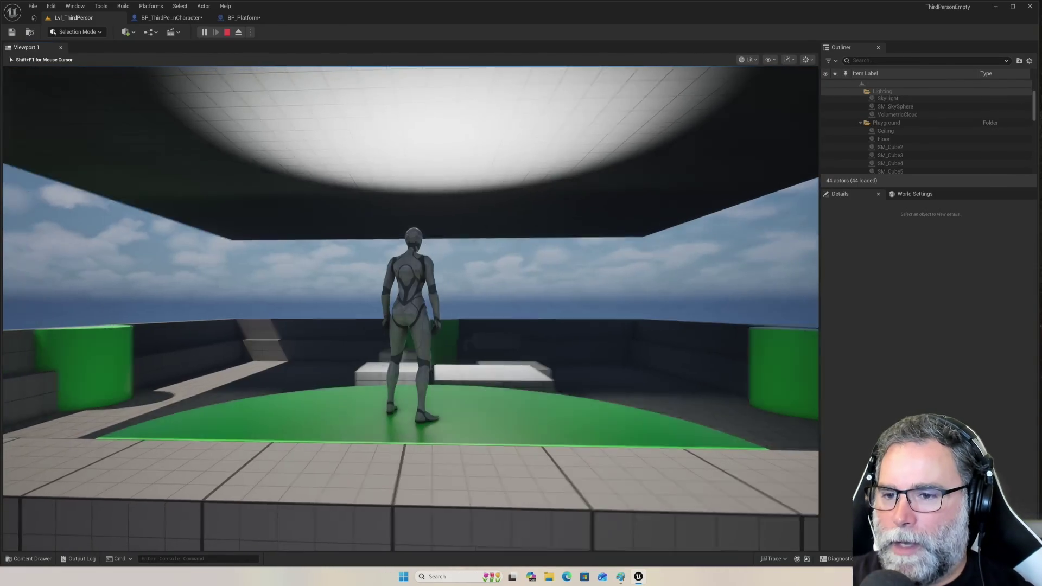
{"action": "key", "text": "space"}
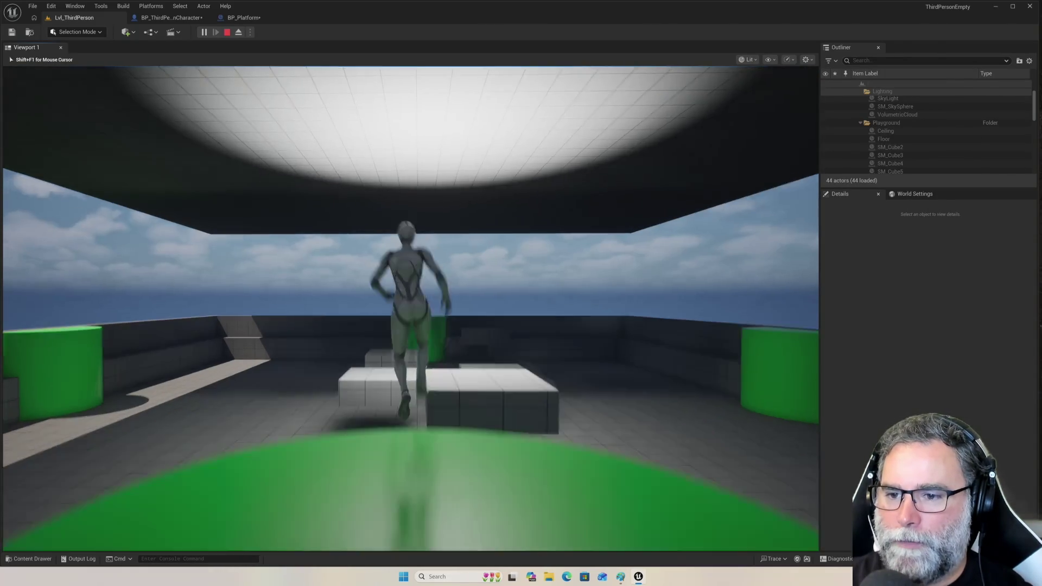
{"action": "key", "text": "space"}
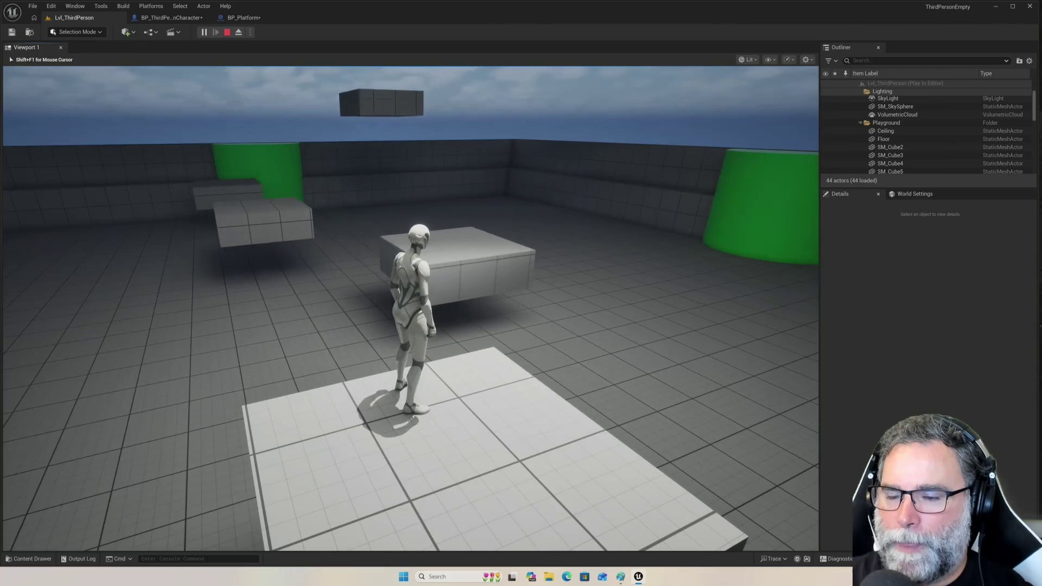
{"action": "key", "text": "w"}
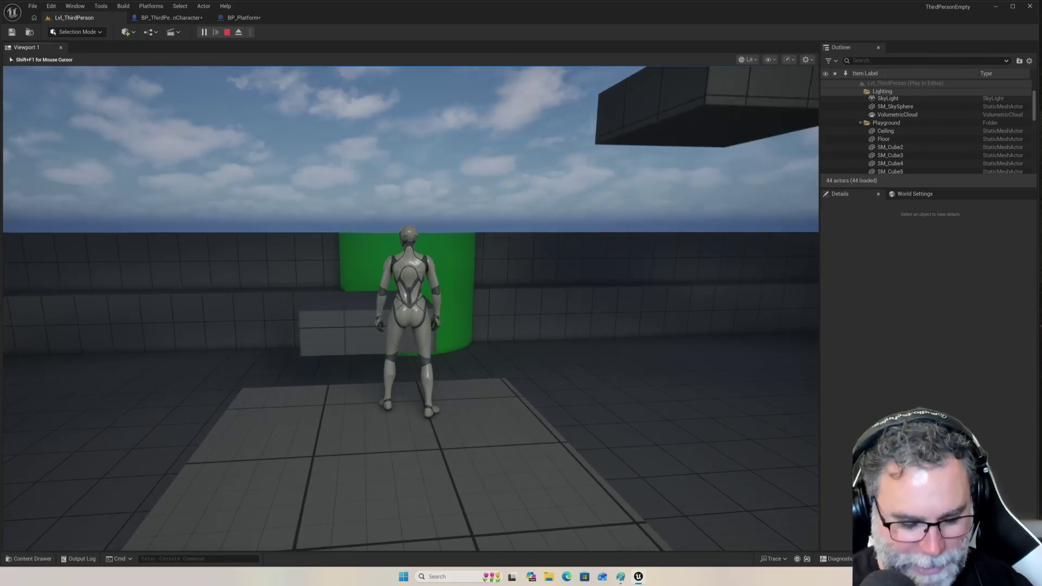
Jump beside the moving block, then hop across the floating white blocks toward the green cylinder.
{"action": "key", "text": "space"}
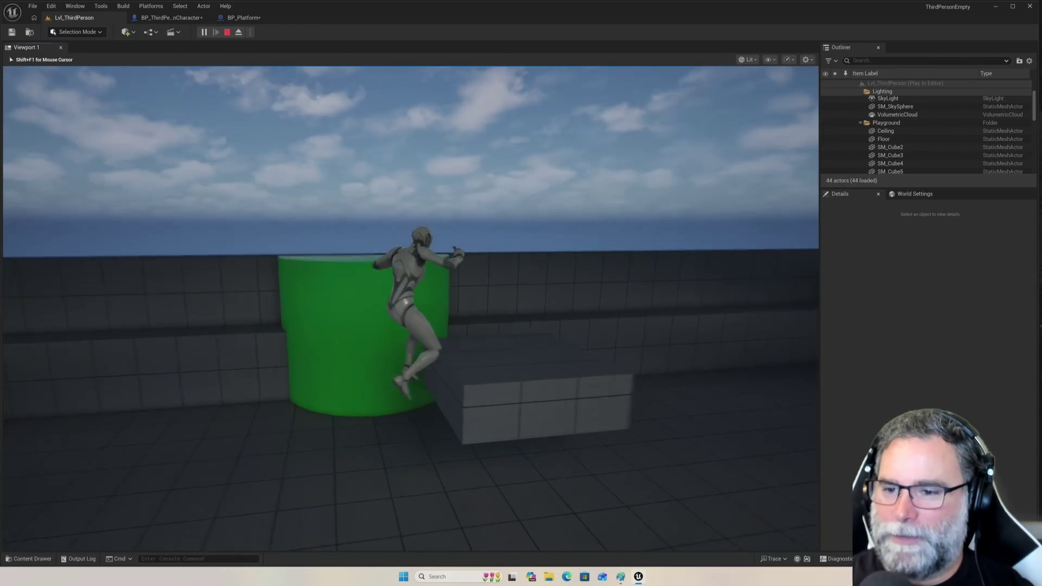
{"action": "key", "text": "w"}
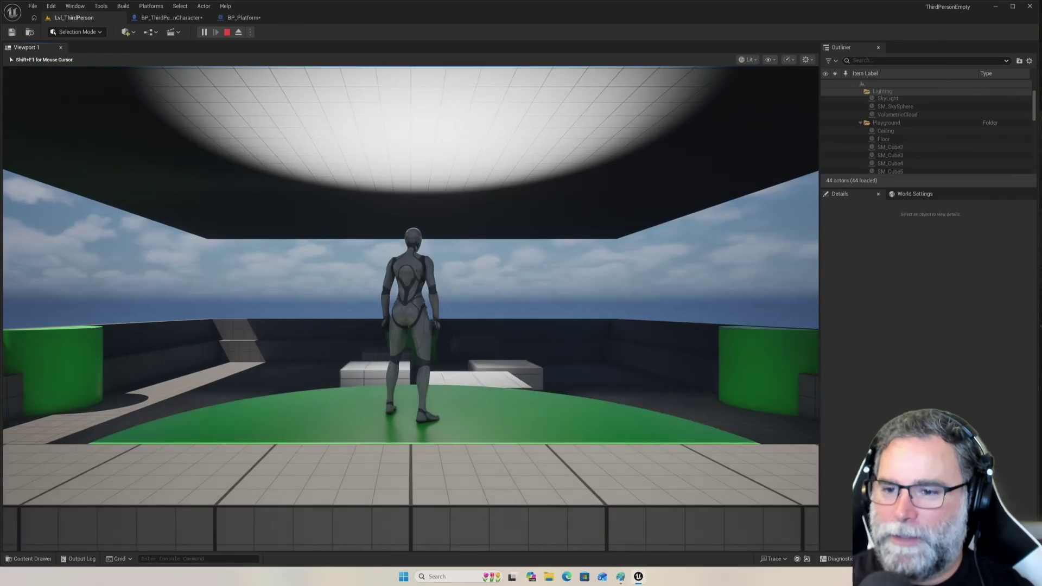
{"action": "key", "text": "space"}
{"action": "key", "text": "space"}
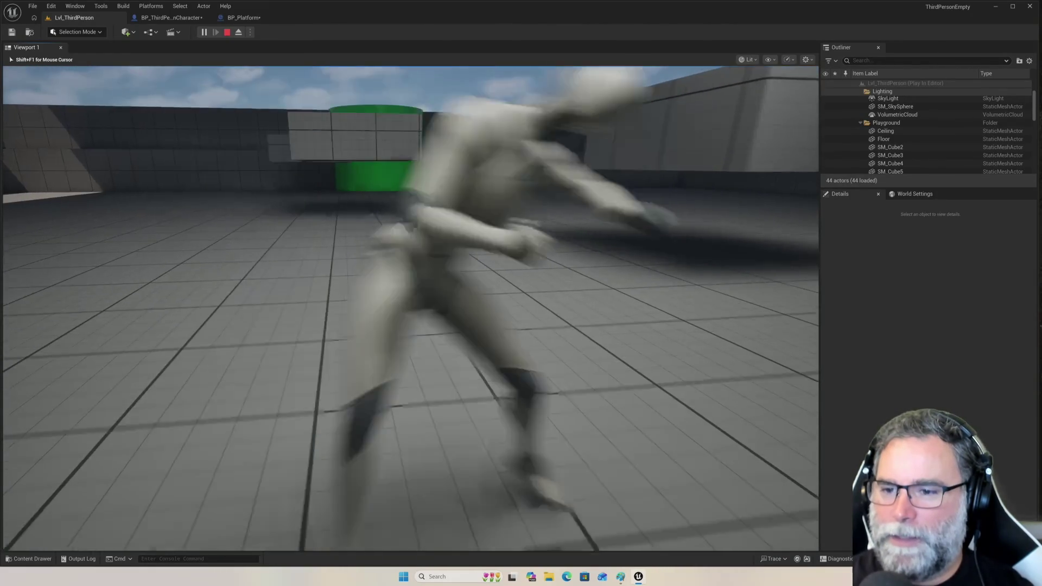
{"action": "key", "text": "space"}
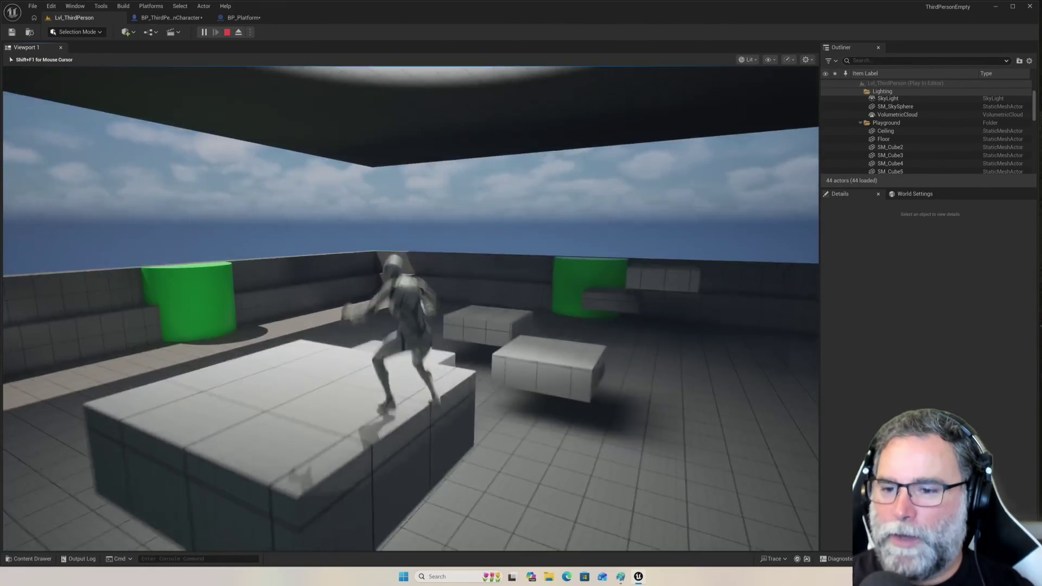
{"action": "key", "text": "space"}
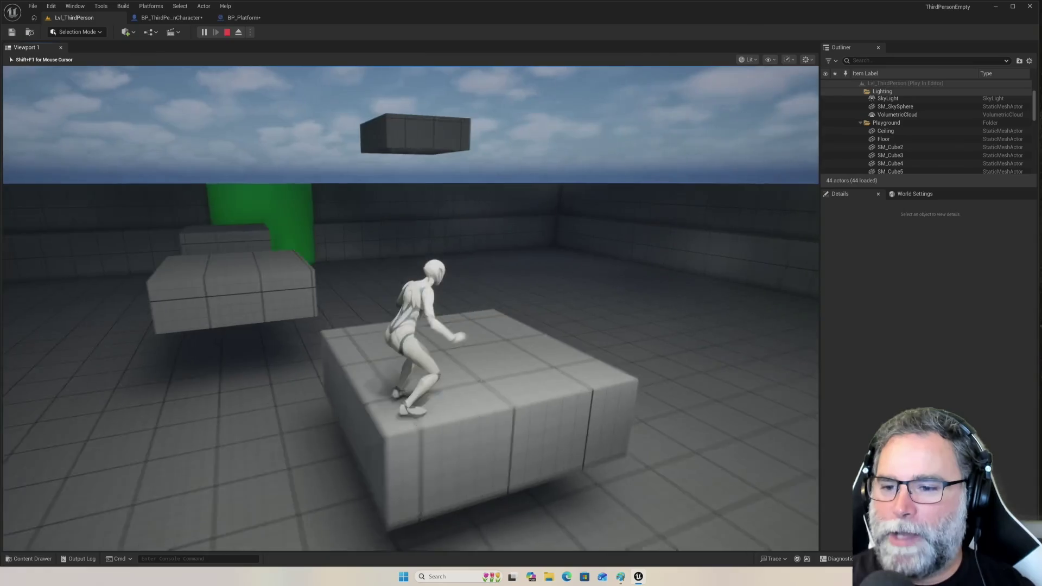
{"action": "key", "text": "space"}
{"action": "key", "text": "space"}
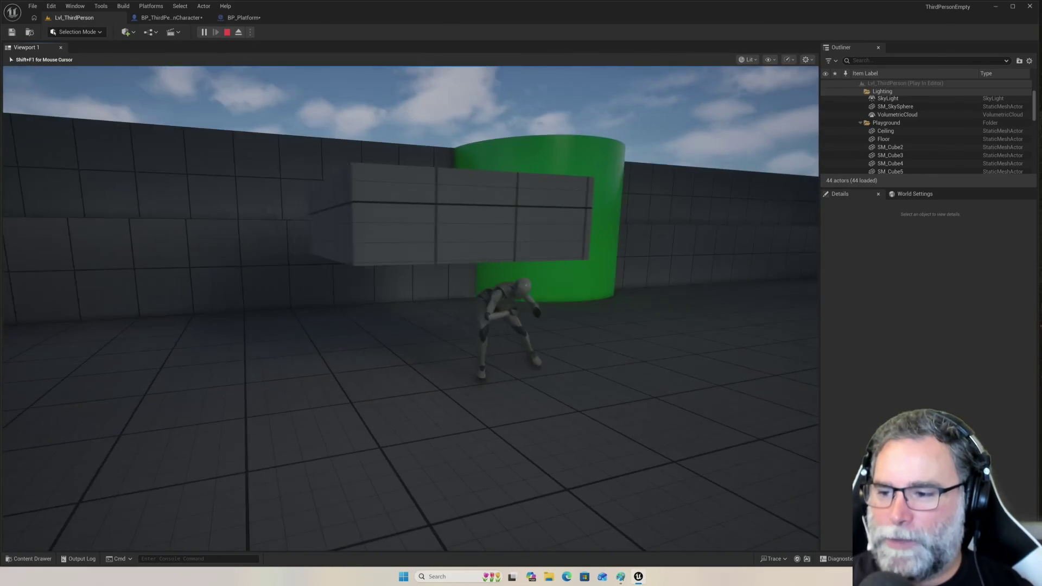
{"action": "key", "text": "space"}
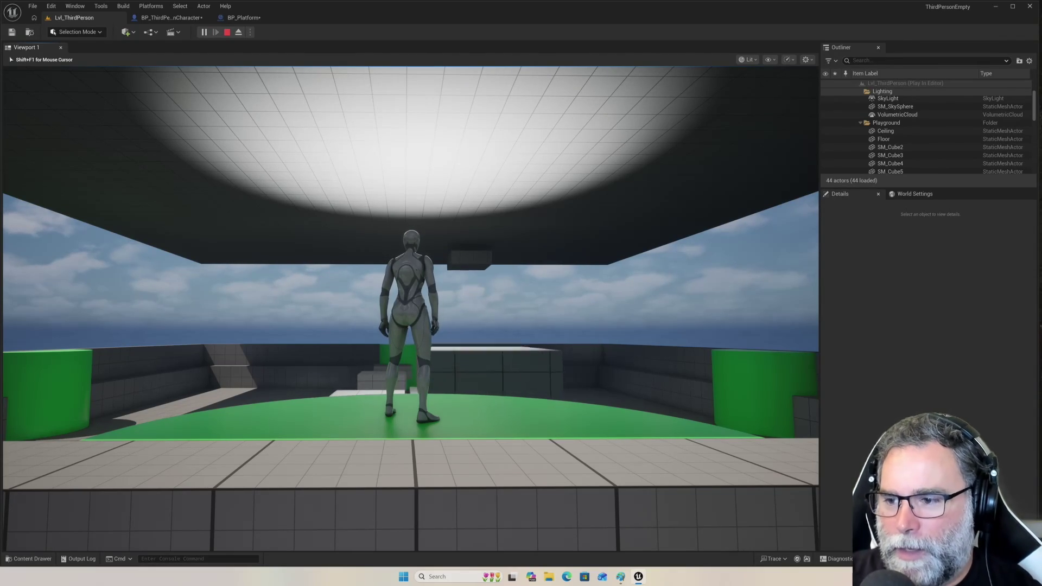
Jump on and off the raised and low platforms, running past the tall block.
{"action": "key", "text": "w"}
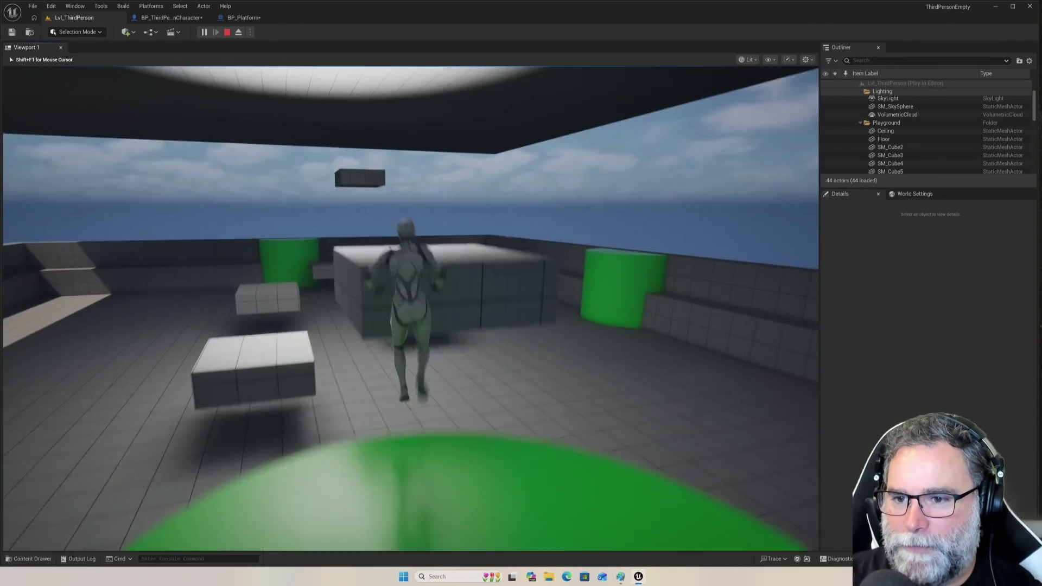
{"action": "key", "text": "space"}
{"action": "key", "text": "w"}
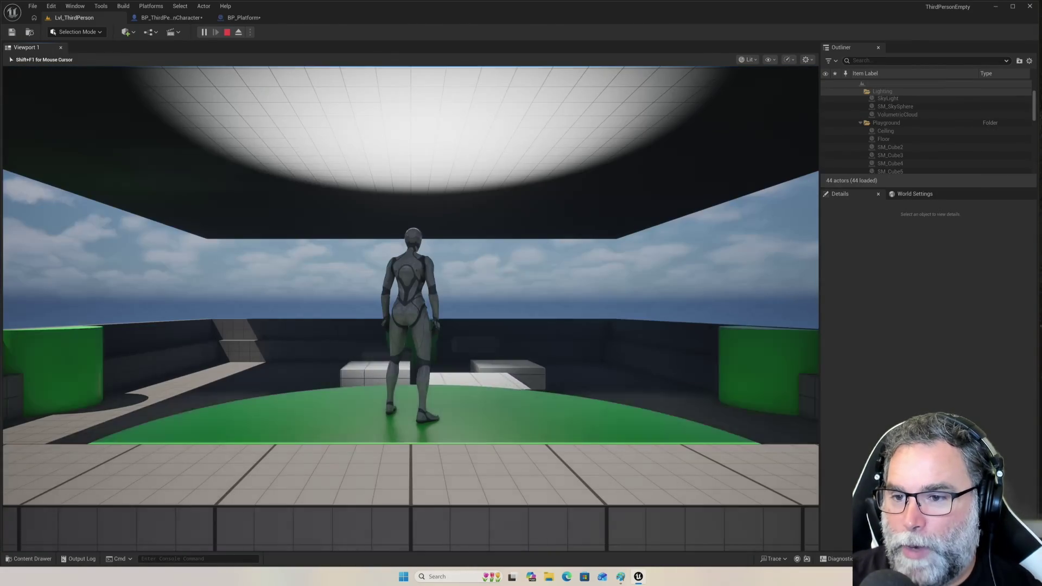
{"action": "key", "text": "space"}
{"action": "key", "text": "w"}
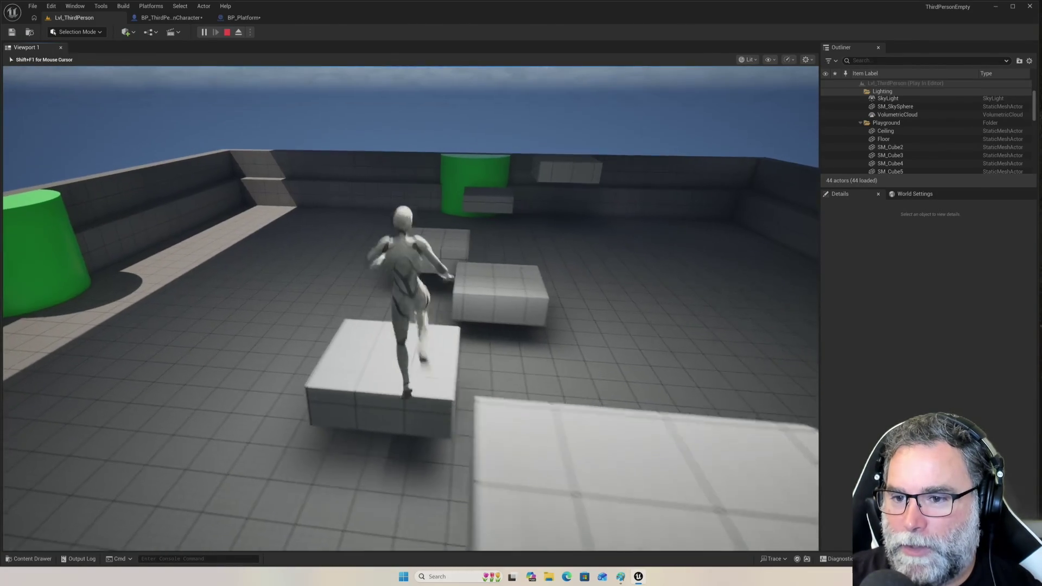
{"action": "key", "text": "w"}
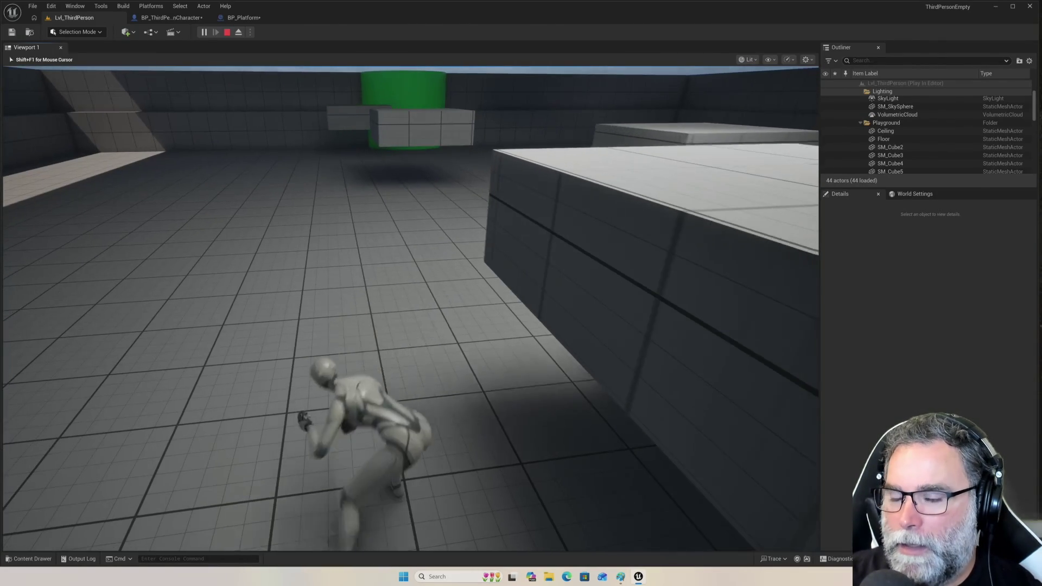
{"action": "key", "text": "w"}
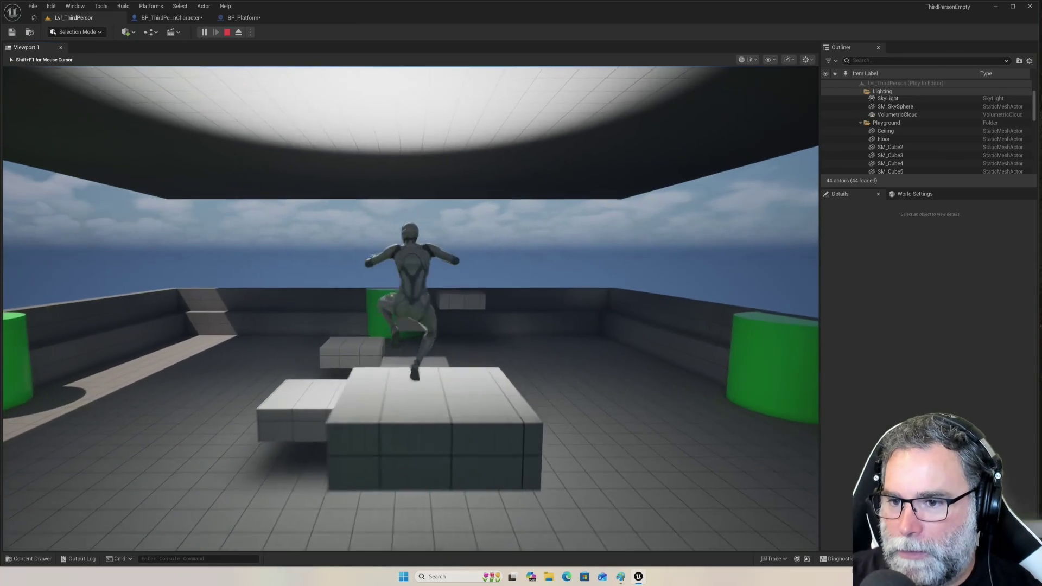
{"action": "key", "text": "space"}
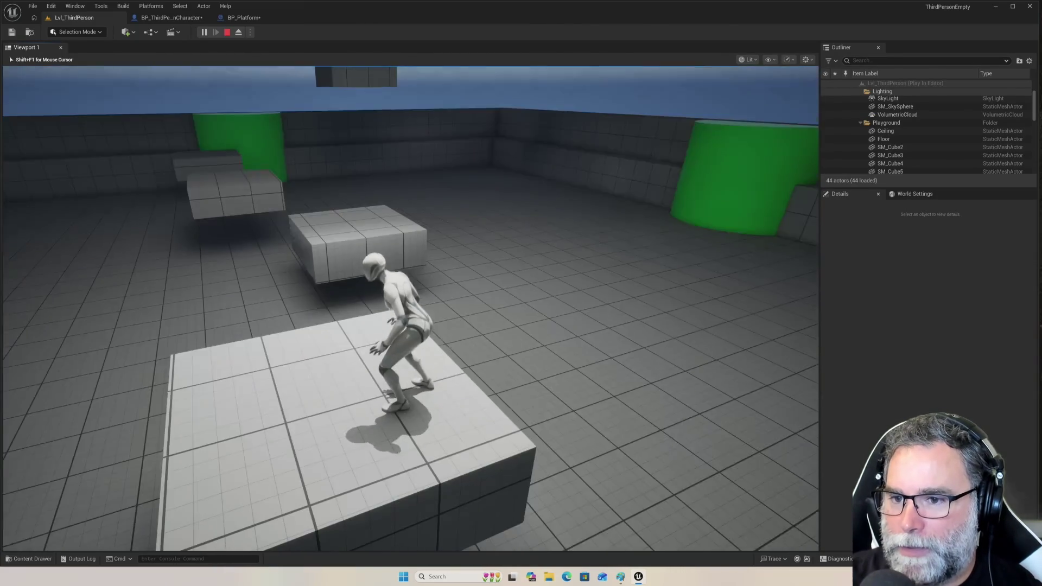
{"action": "key", "text": "w"}
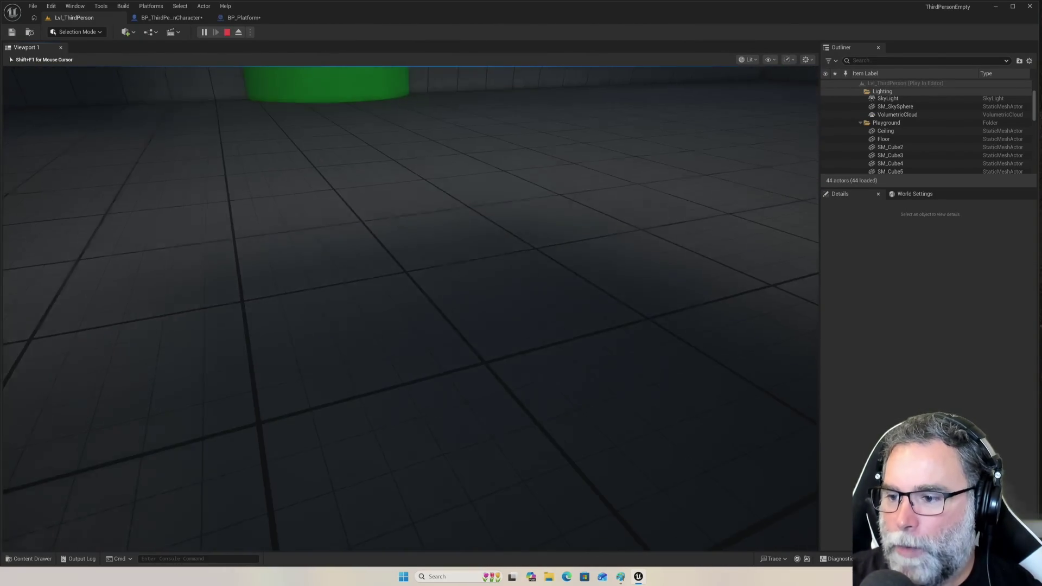
From the spawn point, hop across the platforms and jump to grab the green cylinder's ledge.
{"action": "key", "text": "w"}
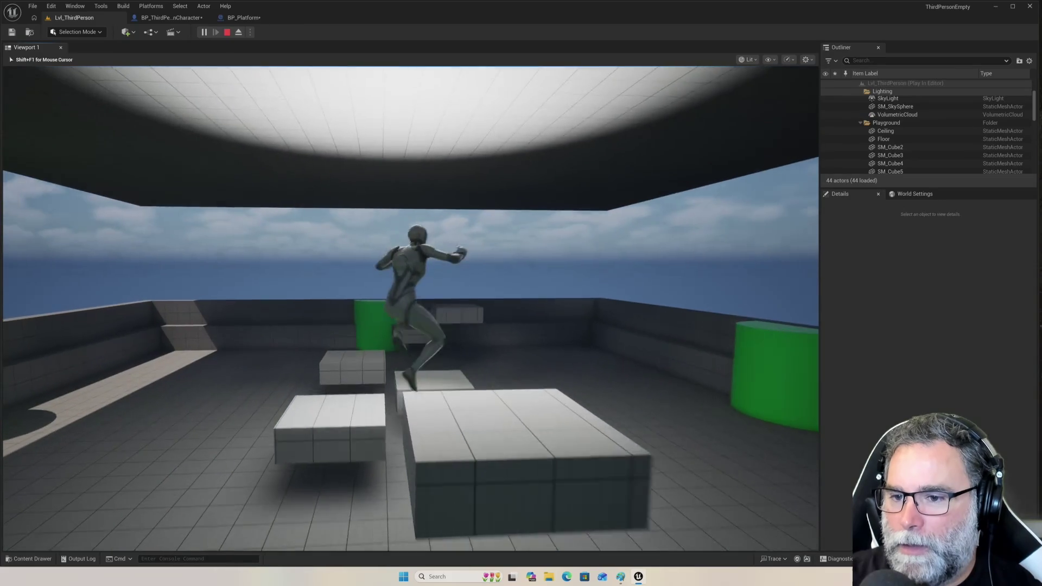
{"action": "key", "text": "space"}
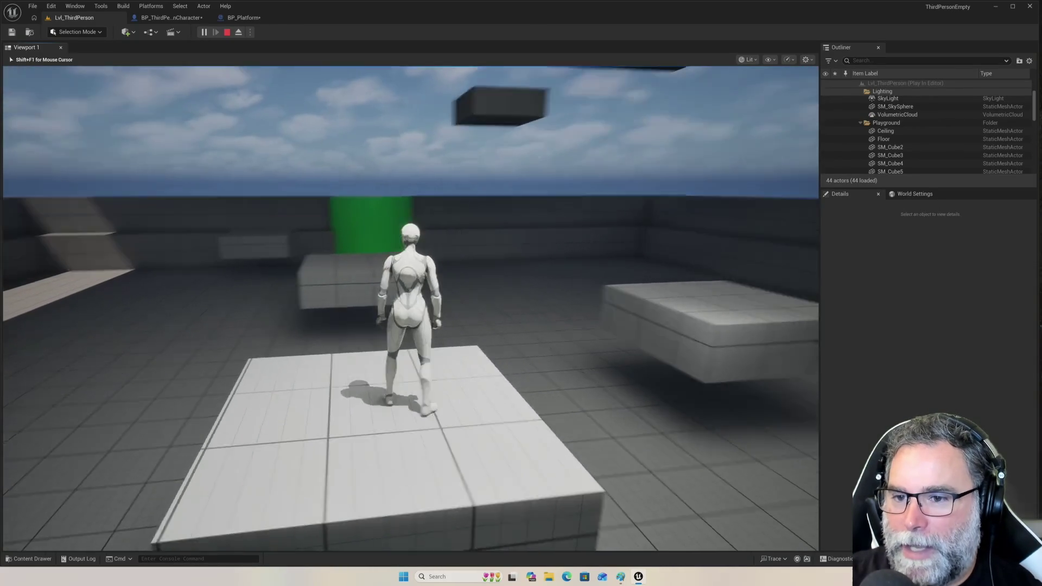
{"action": "key", "text": "space"}
{"action": "key", "text": "w"}
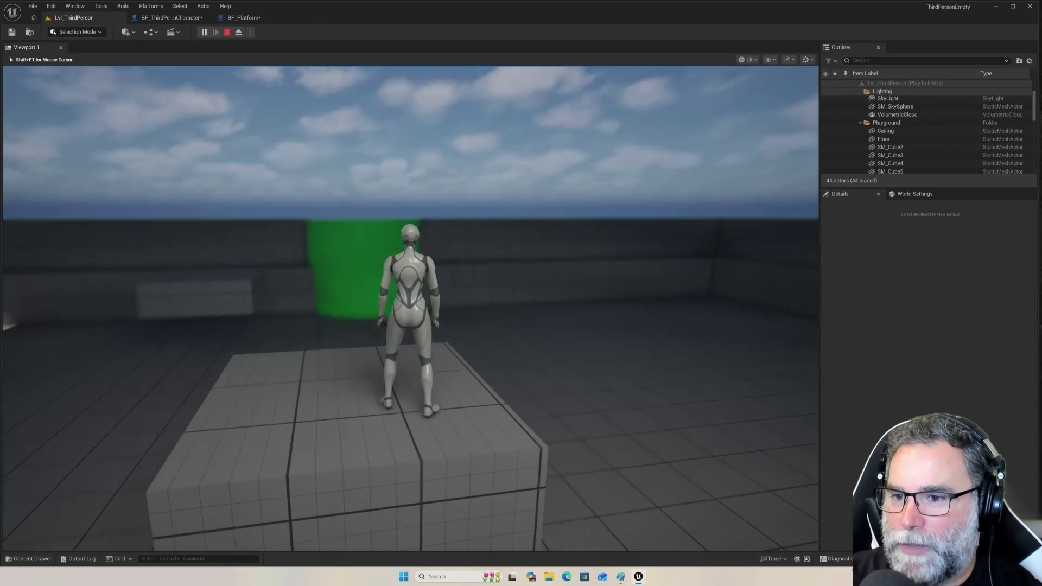
{"action": "key", "text": "space"}
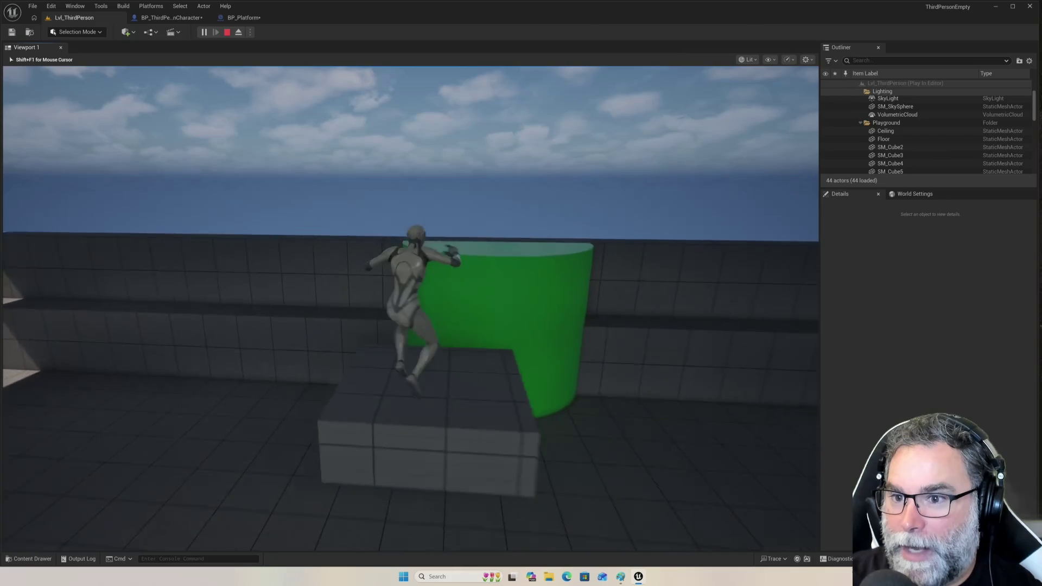
{"action": "key", "text": "space"}
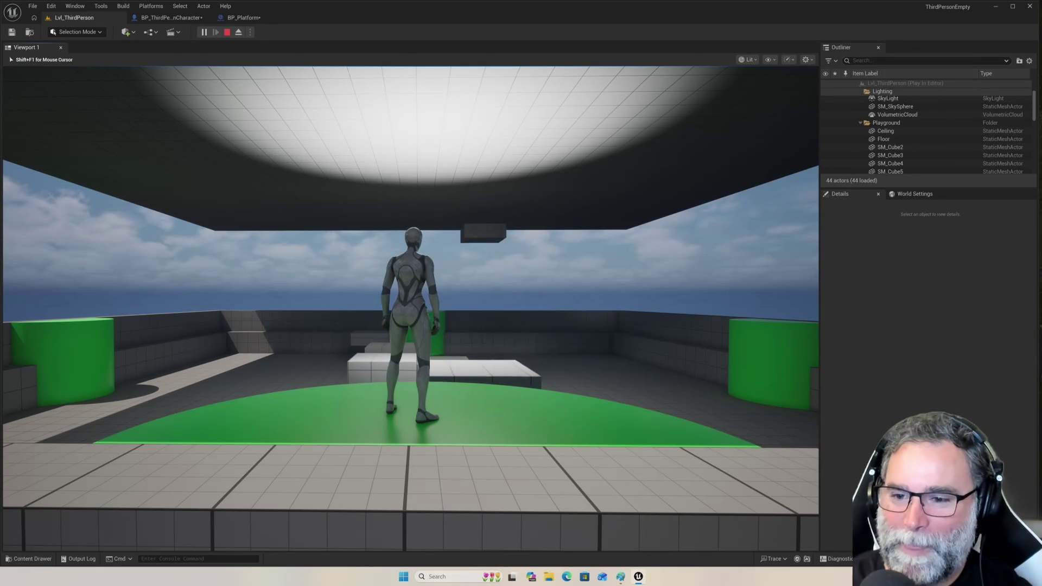
Jump onto the white blocks twice, dropping back to the green circle each time.
{"action": "key", "text": "w"}
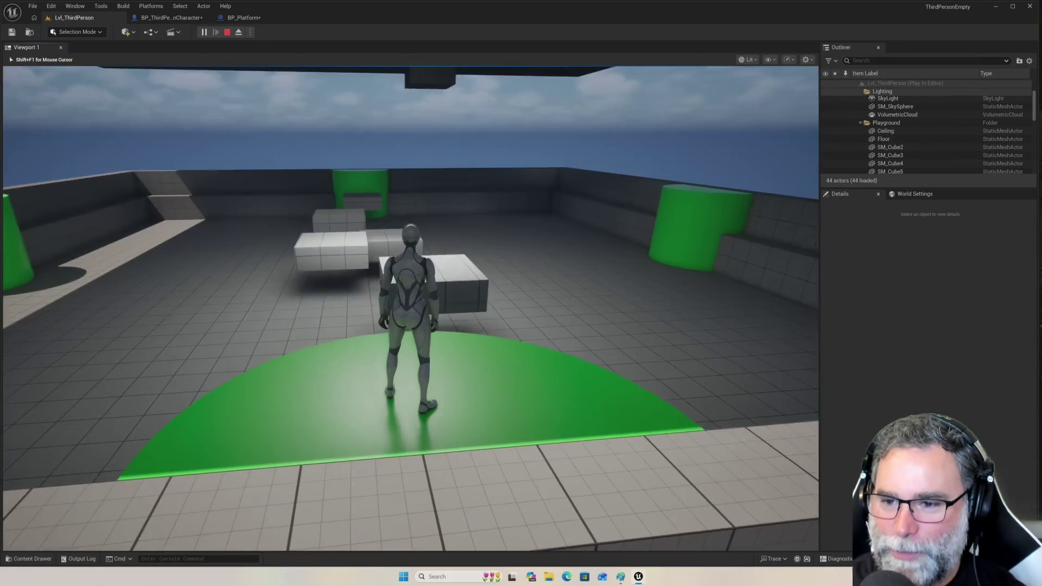
{"action": "key", "text": "space"}
{"action": "key", "text": "space"}
{"action": "key", "text": "w"}
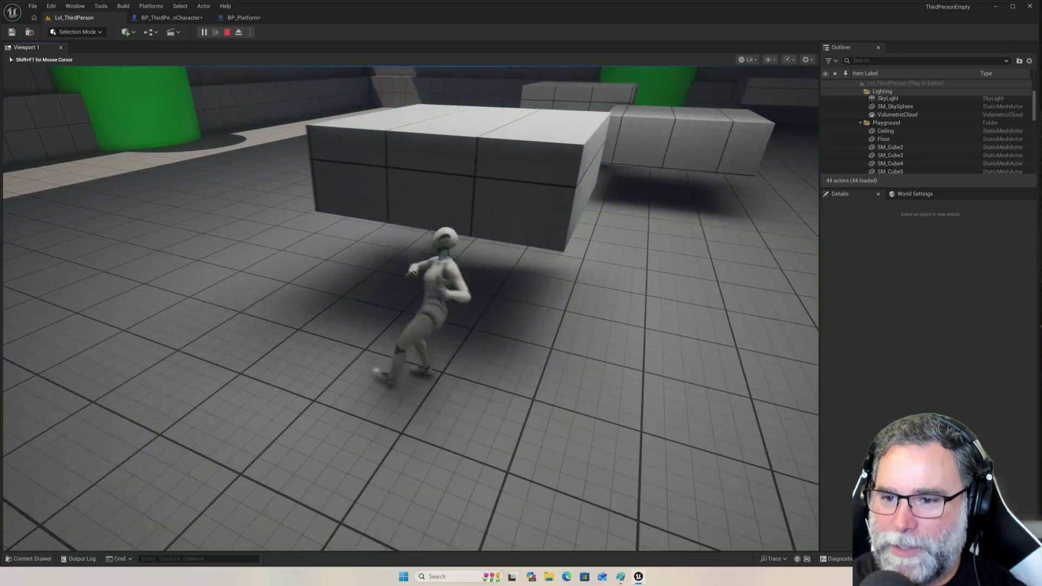
{"action": "key", "text": "w"}
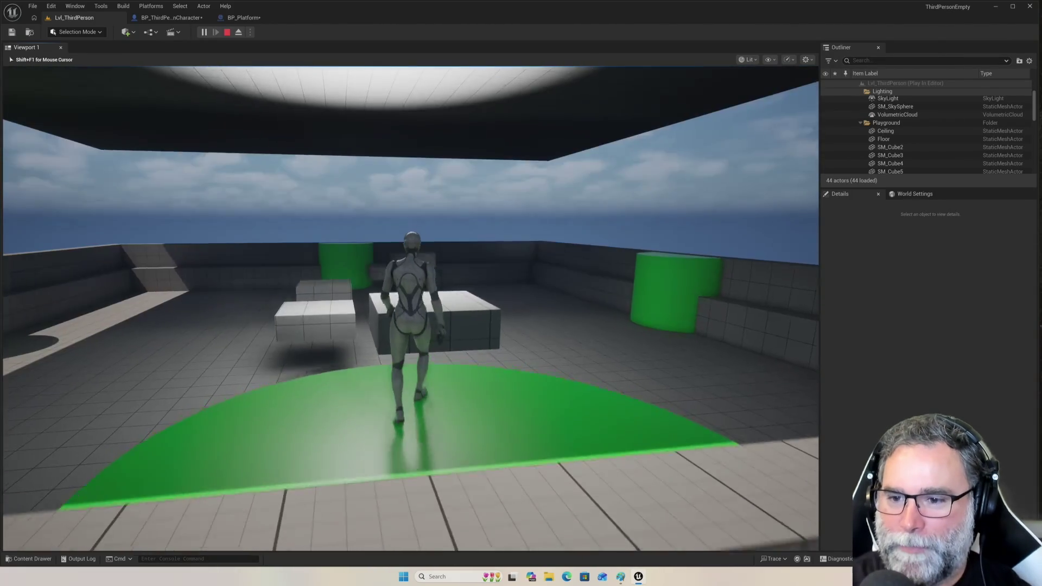
{"action": "key", "text": "space"}
{"action": "mouse_move", "coordinate": [411, 308]}
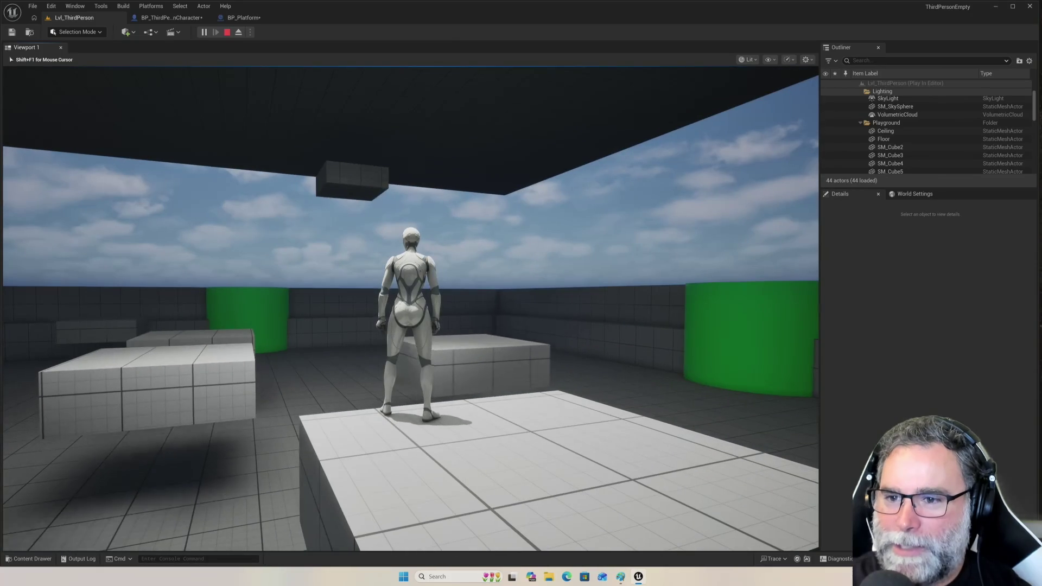
{"action": "key", "text": "space"}
{"action": "key", "text": "w"}
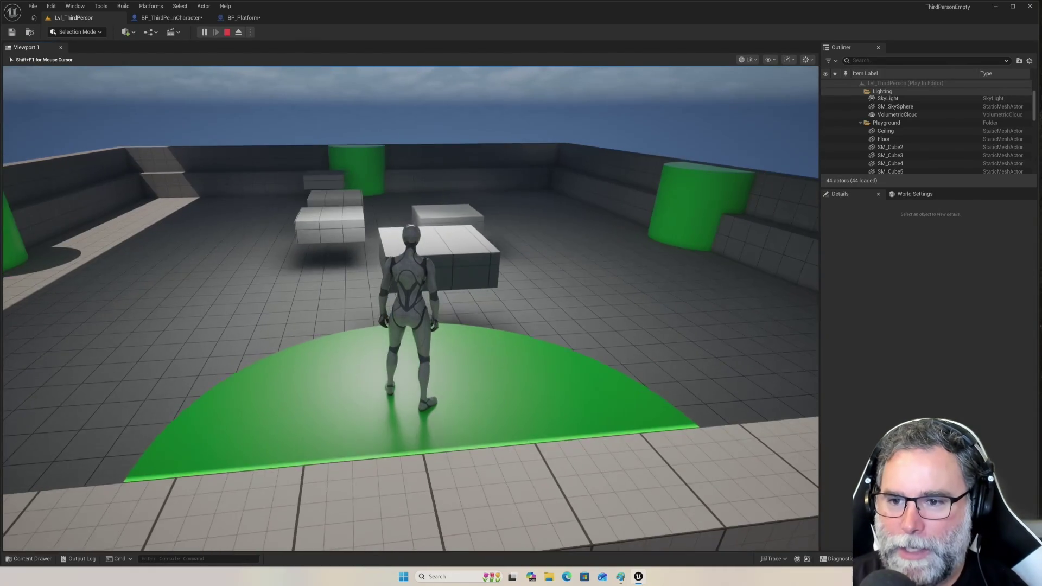
Hop across the floating platforms, then run back onto the green platform.
{"action": "key", "text": "w"}
{"action": "key", "text": "space"}
{"action": "key", "text": "space"}
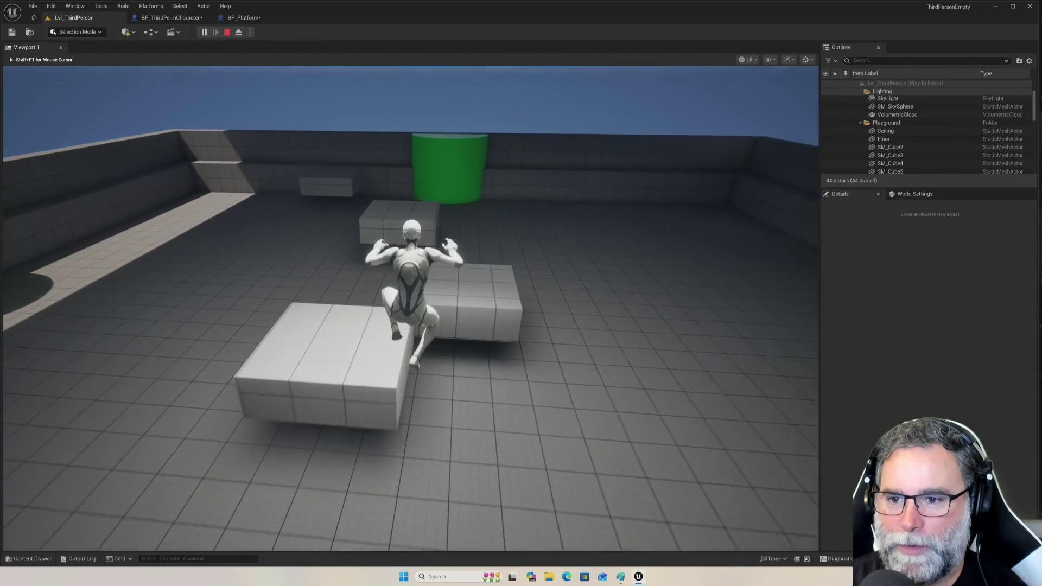
{"action": "key", "text": "w"}
{"action": "key", "text": "space"}
{"action": "key", "text": "w"}
{"action": "key", "text": "w"}
{"action": "key", "text": "space"}
{"action": "key", "text": "space"}
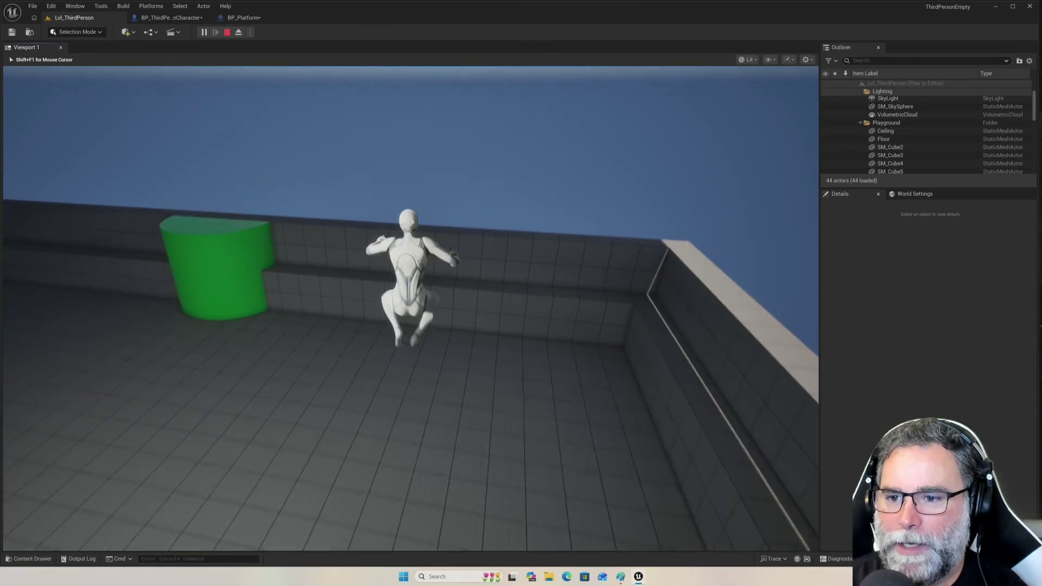
{"action": "key", "text": "w"}
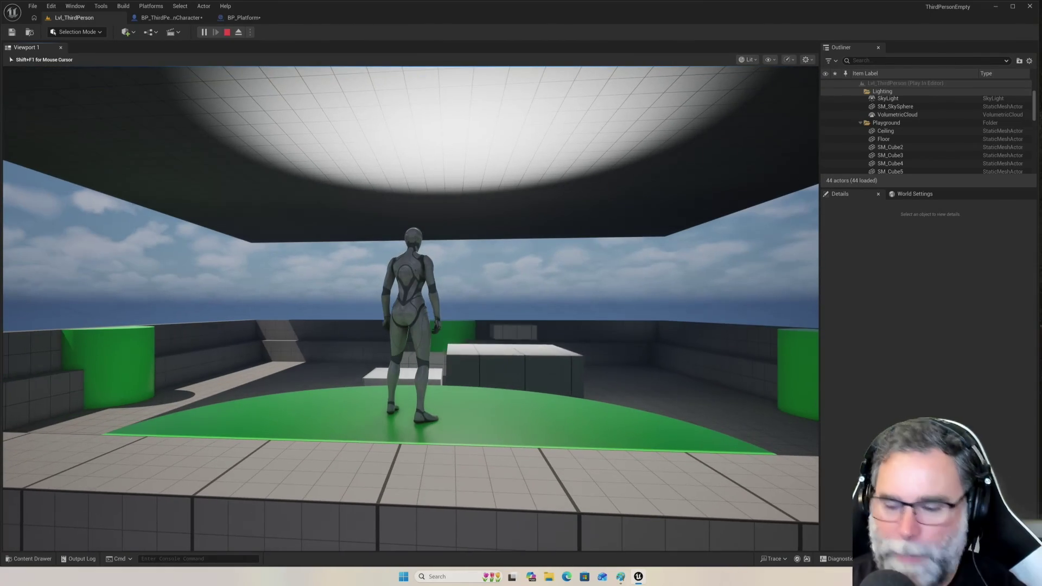
Run and jump across the blocks toward the green cylinder, landing on the grey block.
{"action": "key", "text": "w"}
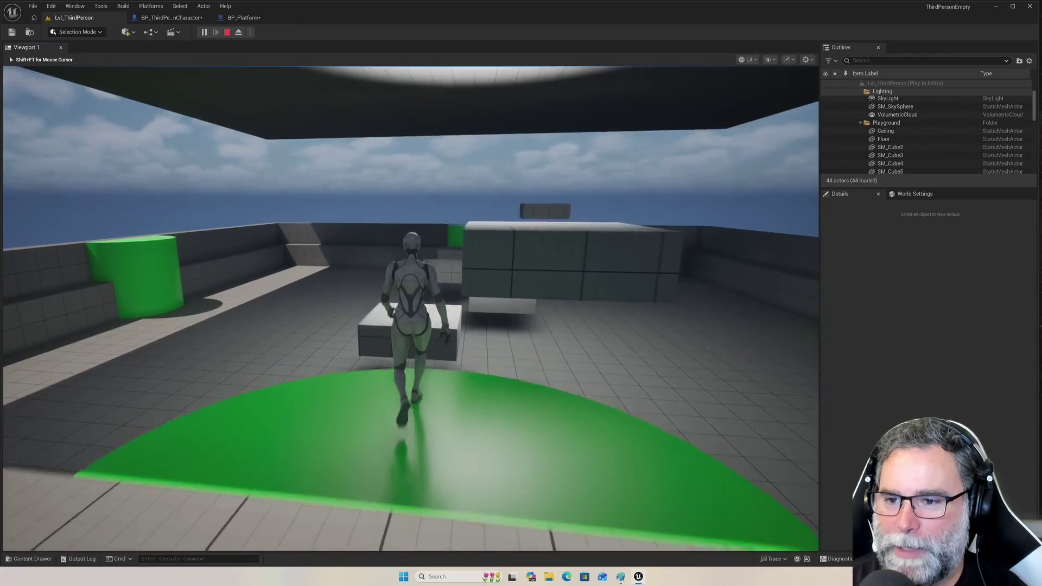
{"action": "key", "text": "space"}
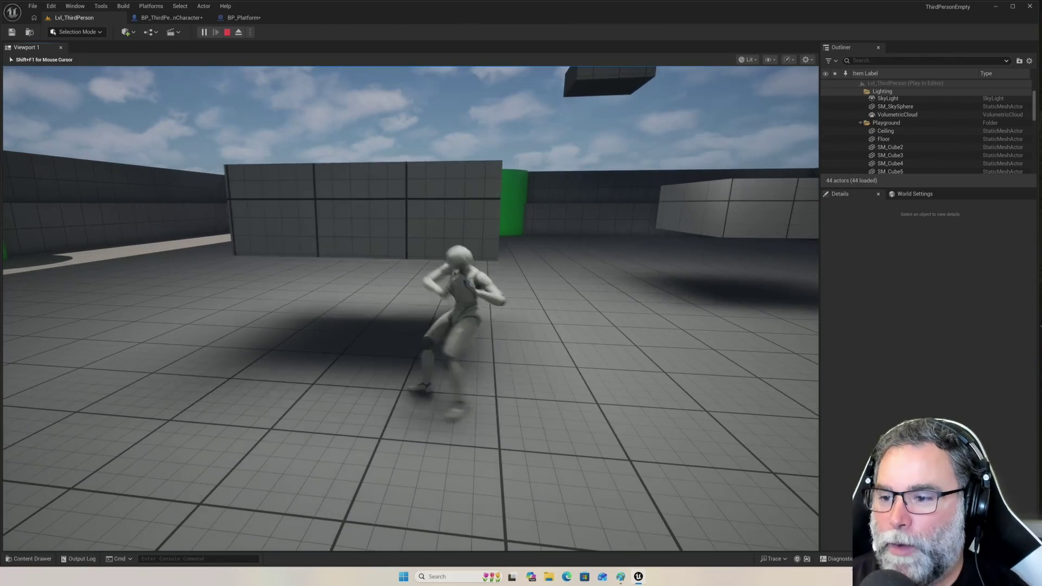
{"action": "key", "text": "w"}
{"action": "key", "text": "space"}
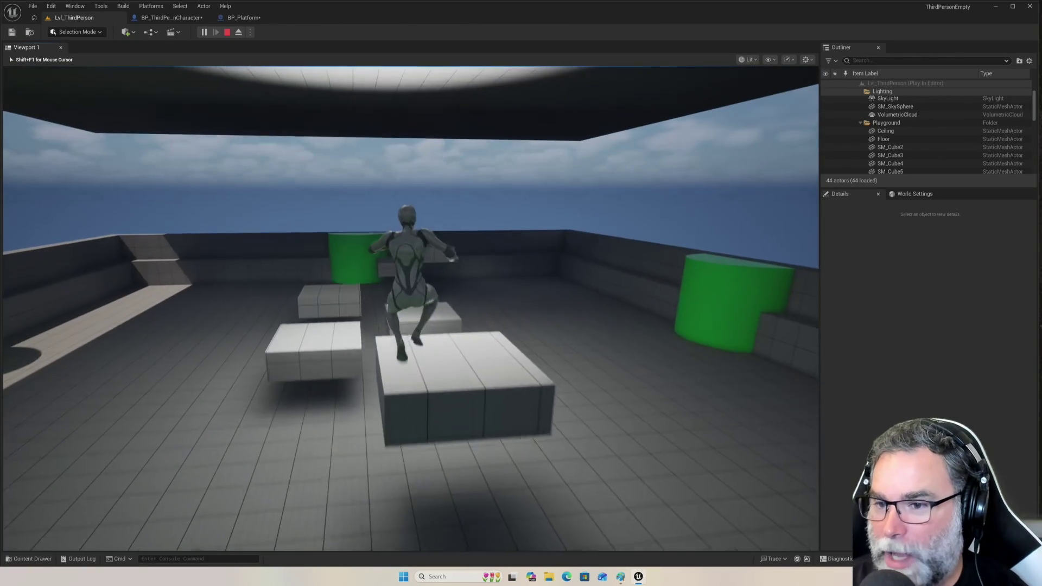
{"action": "key", "text": "space"}
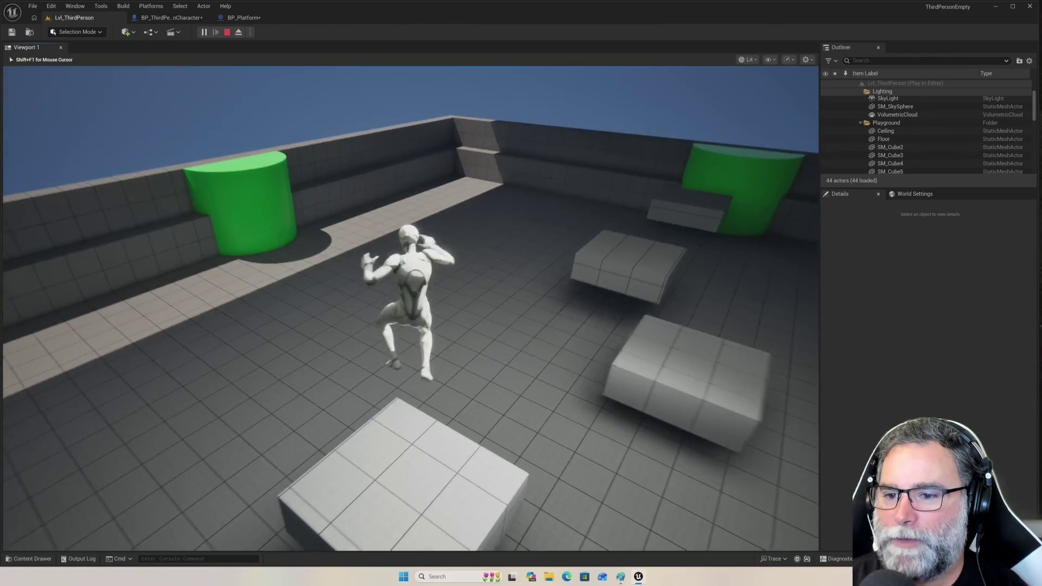
{"action": "key", "text": "w"}
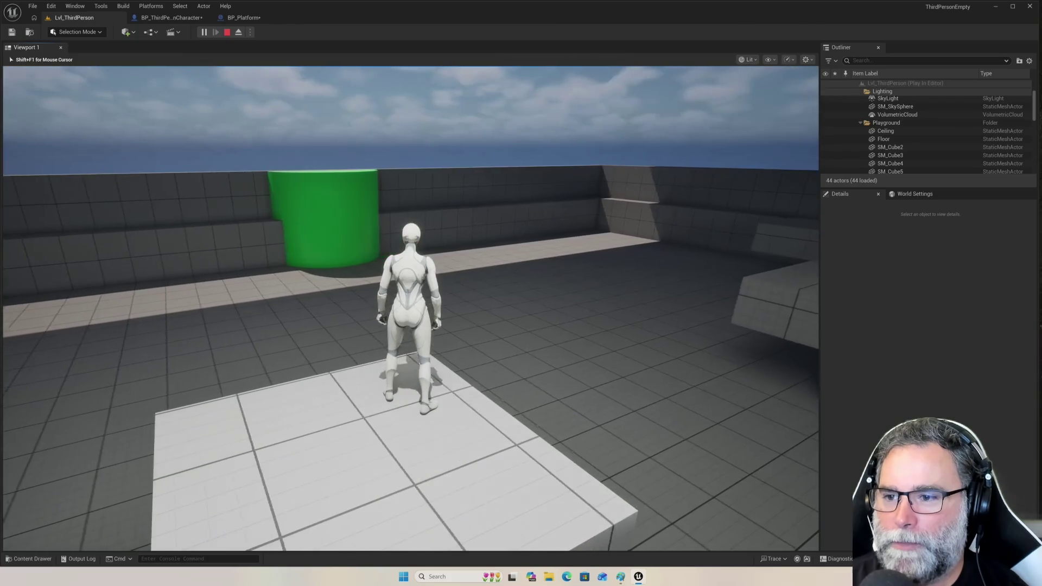
{"action": "key", "text": "w"}
{"action": "key", "text": "space"}
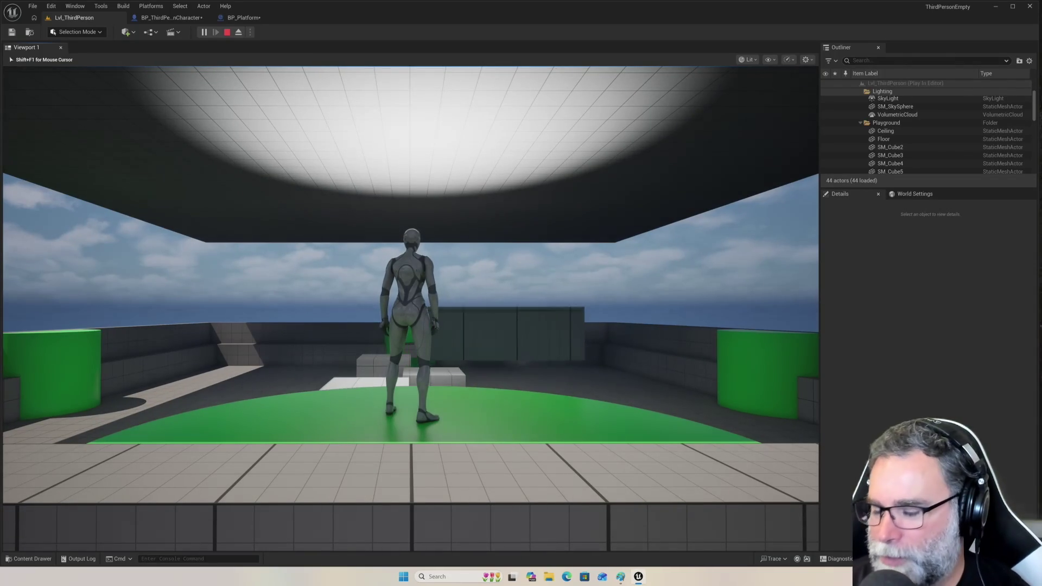
After respawning, cross the boxes, climb the green cylinder, then drop into the arena.
{"action": "key", "text": "w"}
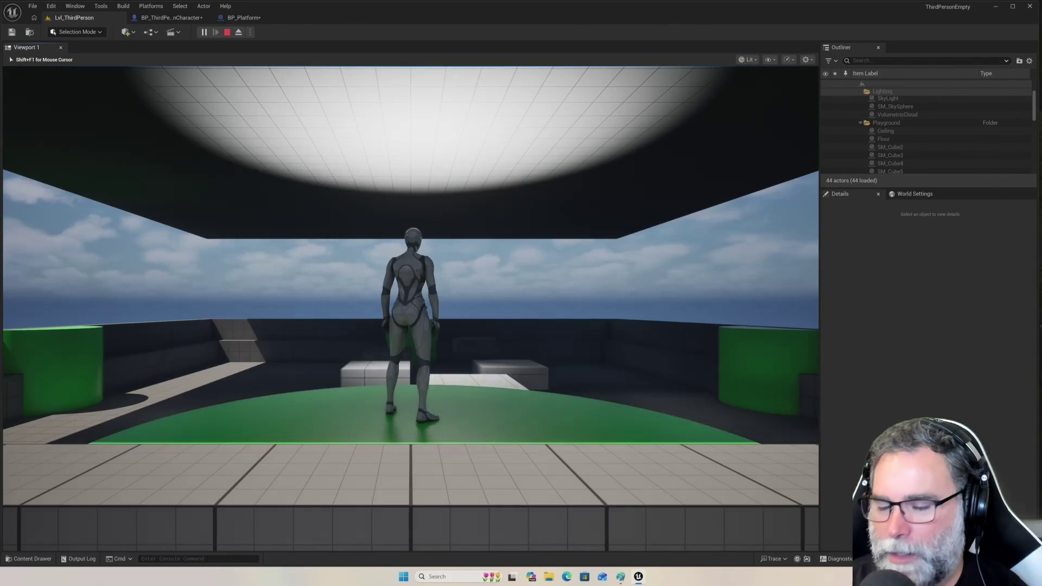
{"action": "key", "text": "w"}
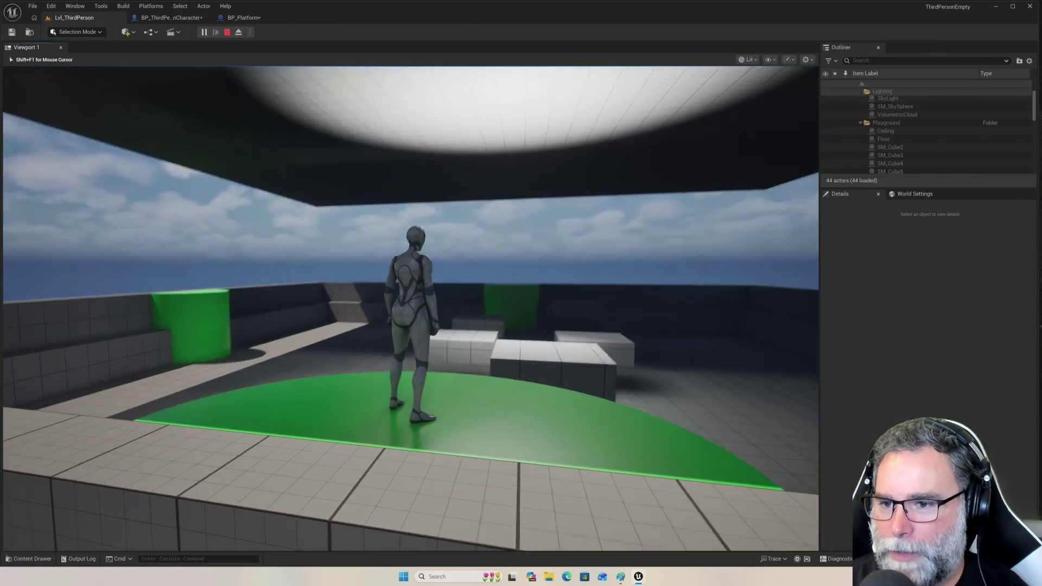
{"action": "key", "text": "w"}
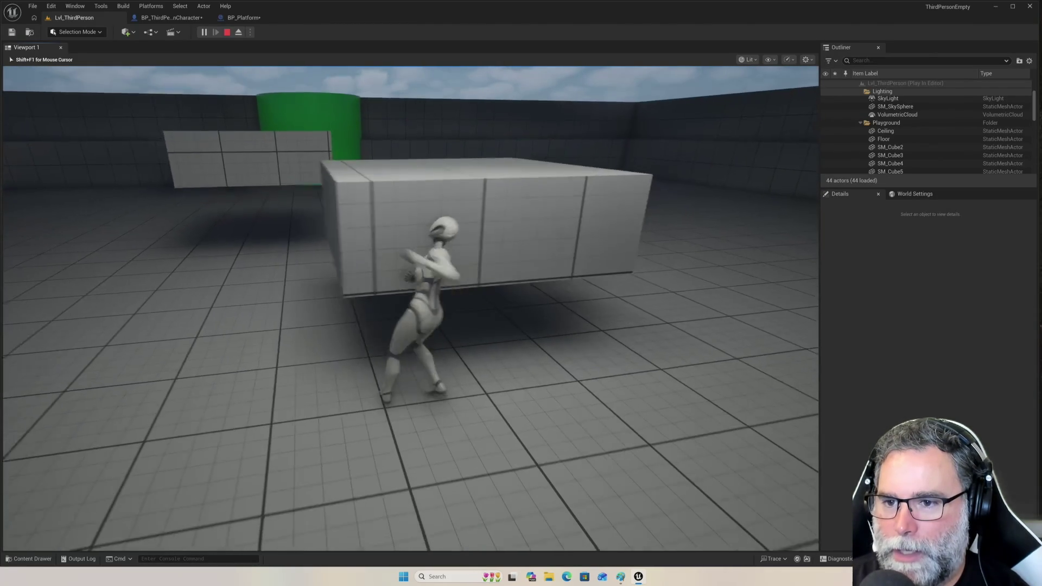
{"action": "key", "text": "w"}
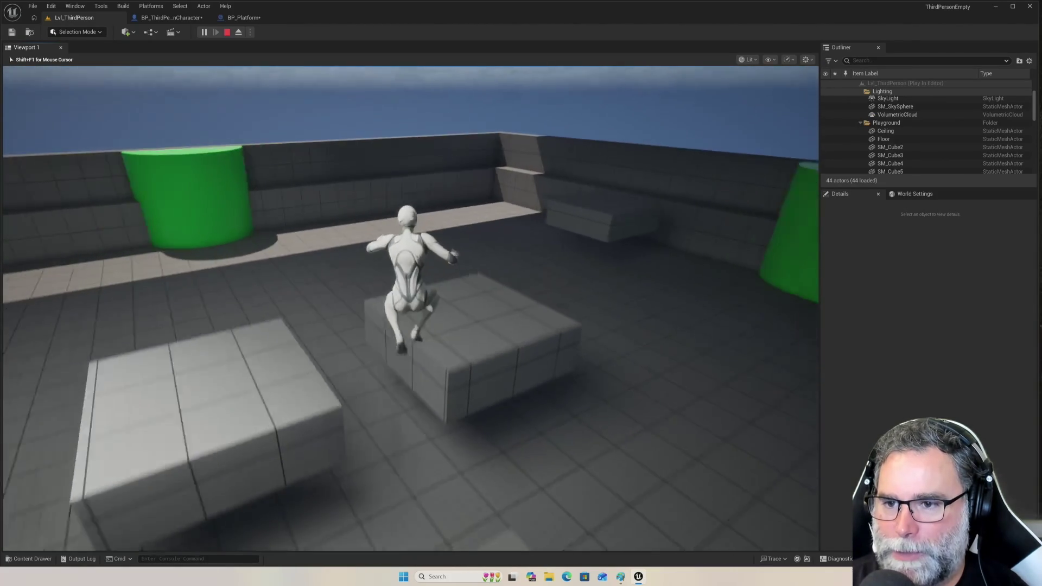
{"action": "key", "text": "w"}
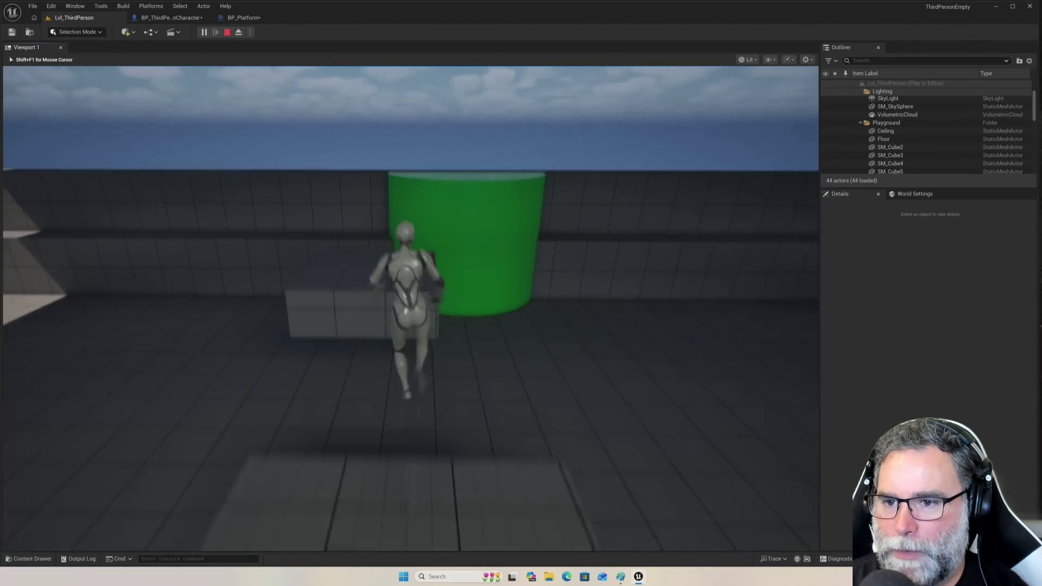
{"action": "key", "text": "space"}
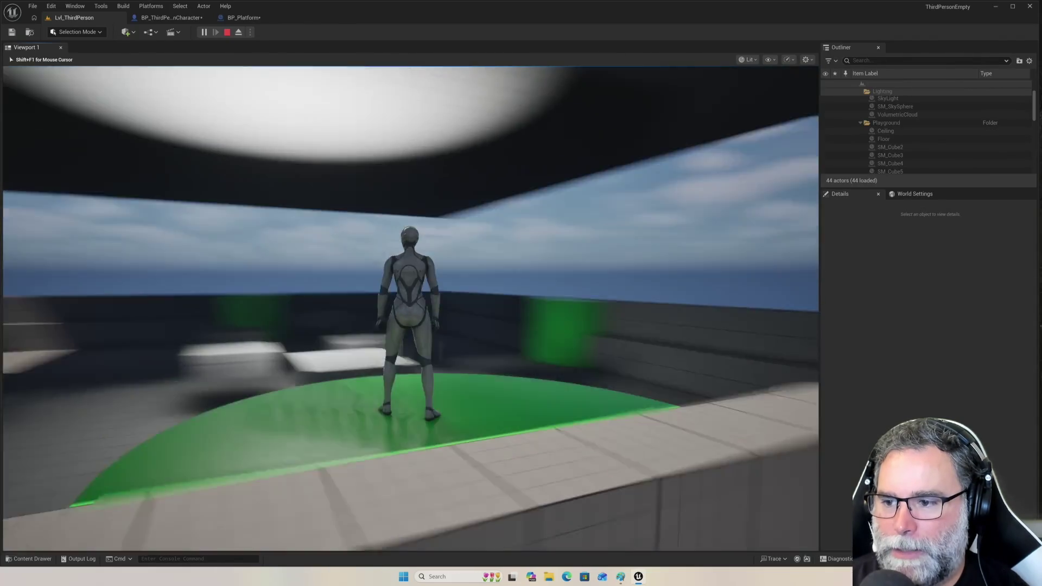
{"action": "key", "text": "space"}
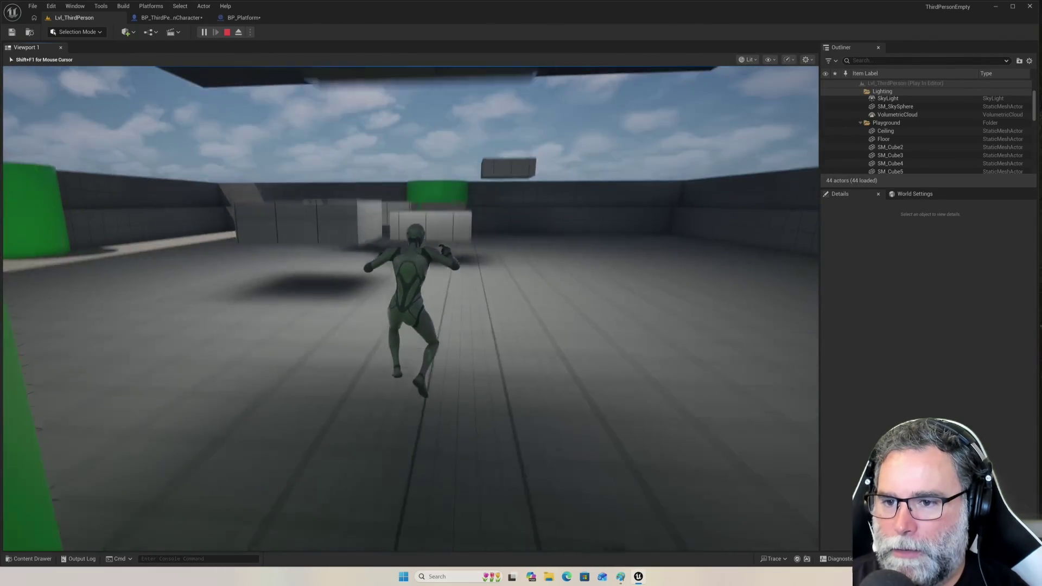
{"action": "key", "text": "space"}
{"action": "key", "text": "space"}
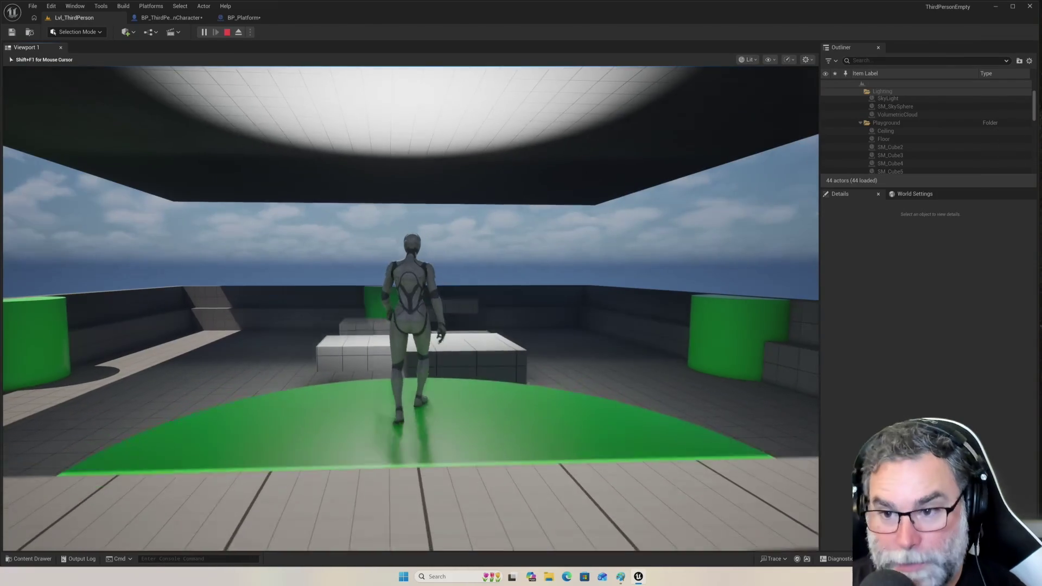
Jump between the moving boxes and land on the arena floor to trigger the restart.
{"action": "key", "text": "space"}
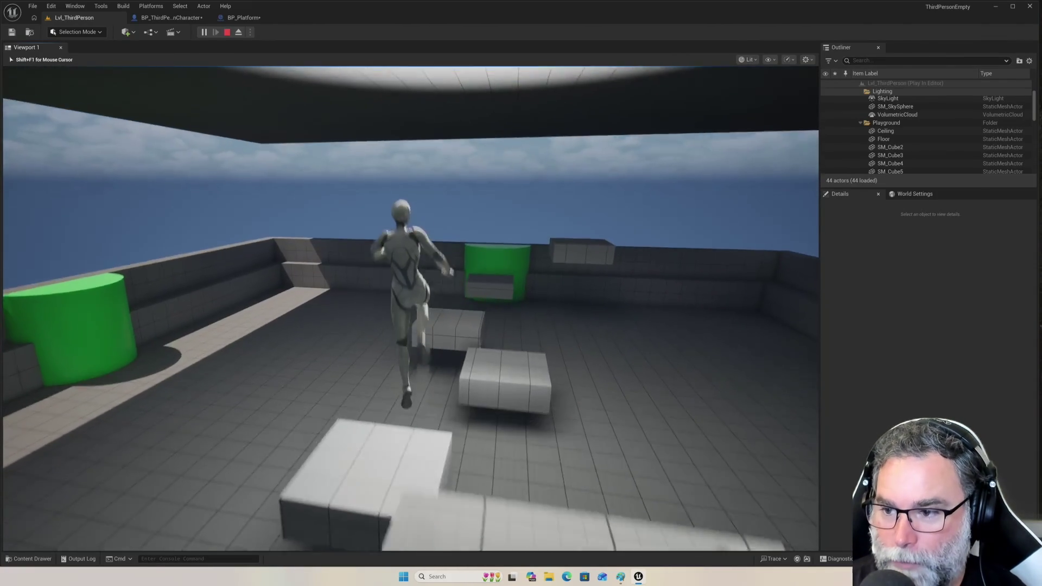
{"action": "key", "text": "space"}
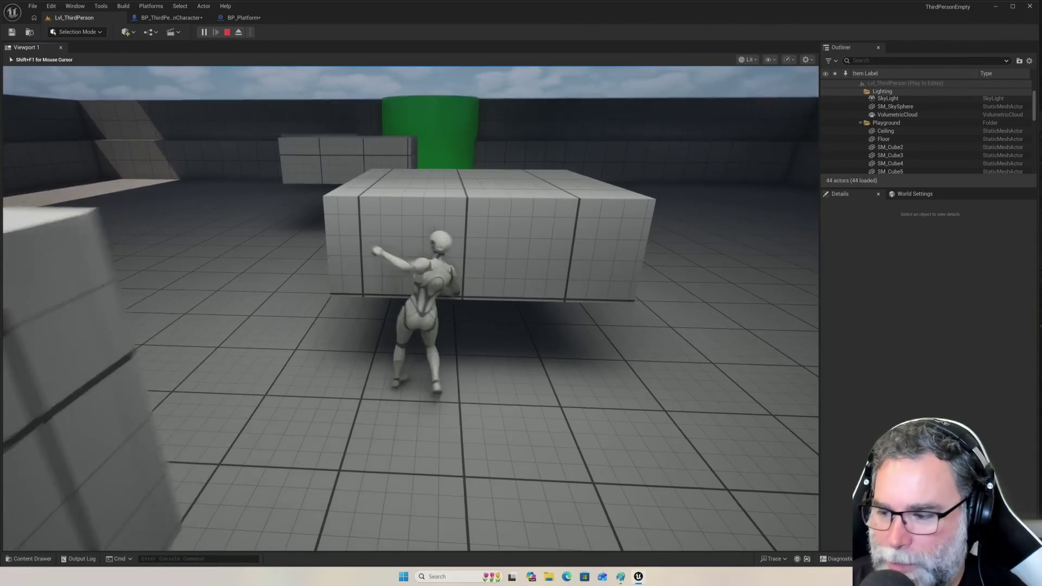
{"action": "key", "text": "space"}
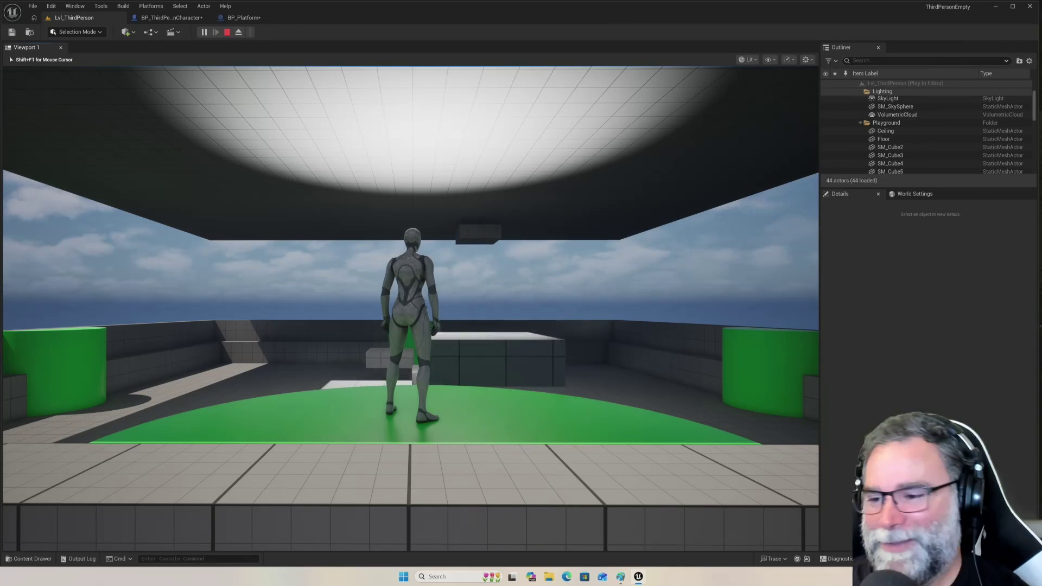
Jump across the floating boxes and platforms up onto the green cylinder, dropping to the floor once.
{"action": "key", "text": "w"}
{"action": "key", "text": "space"}
{"action": "key", "text": "w"}
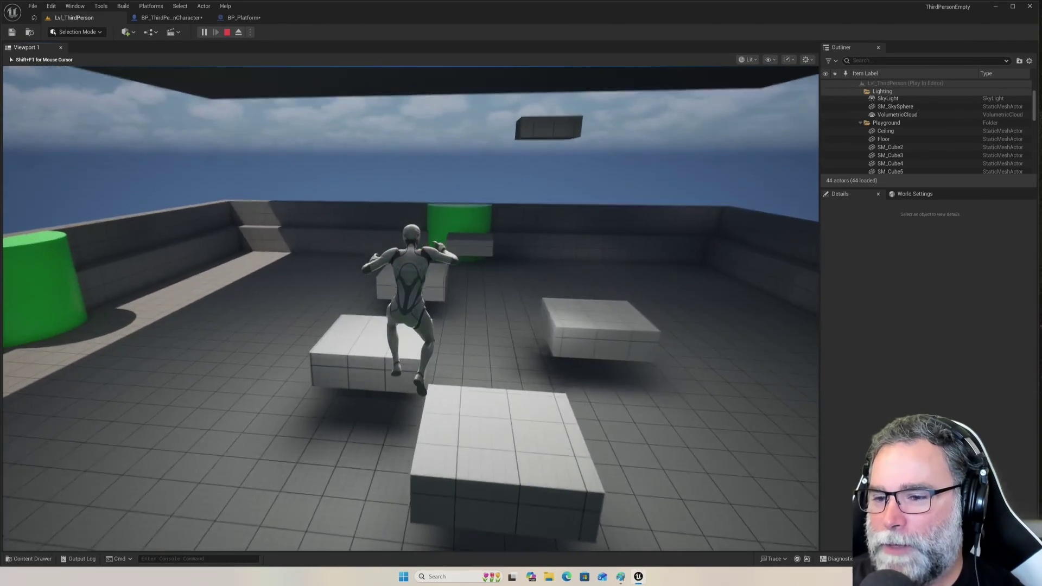
{"action": "key", "text": "space"}
{"action": "key", "text": "w"}
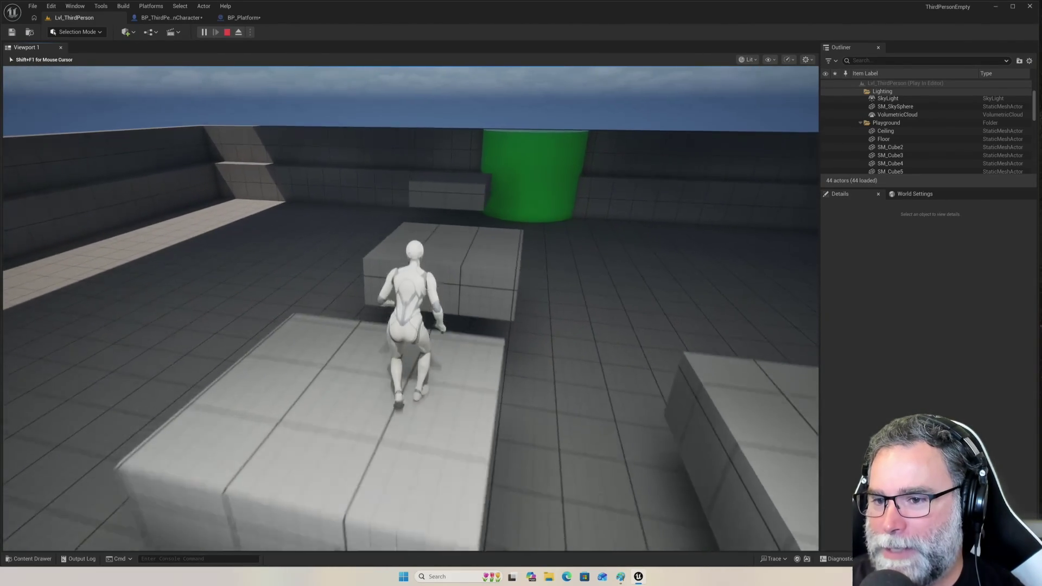
{"action": "key", "text": "w"}
{"action": "key", "text": "space"}
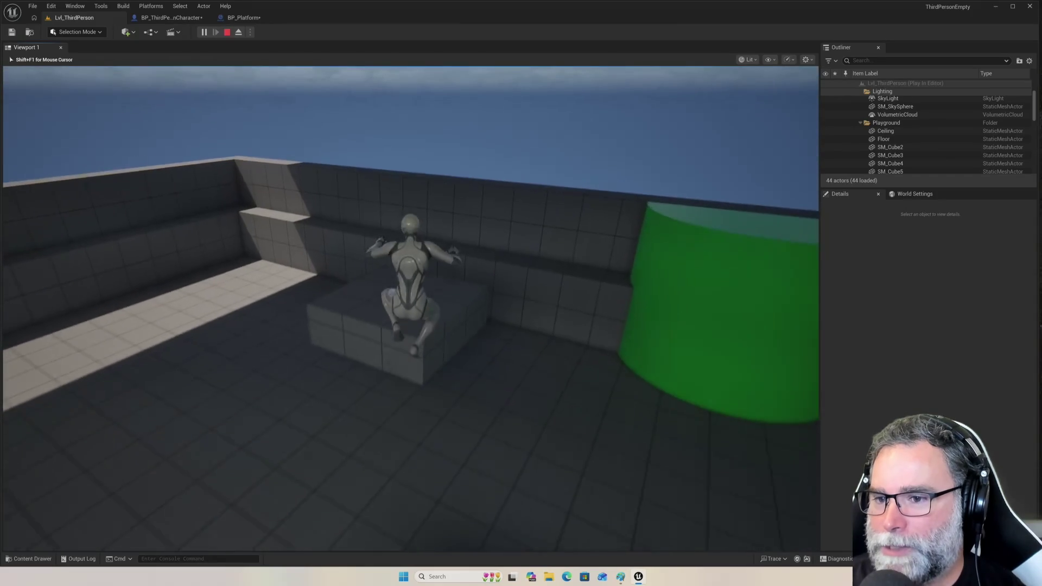
{"action": "key", "text": "w"}
{"action": "key", "text": "space"}
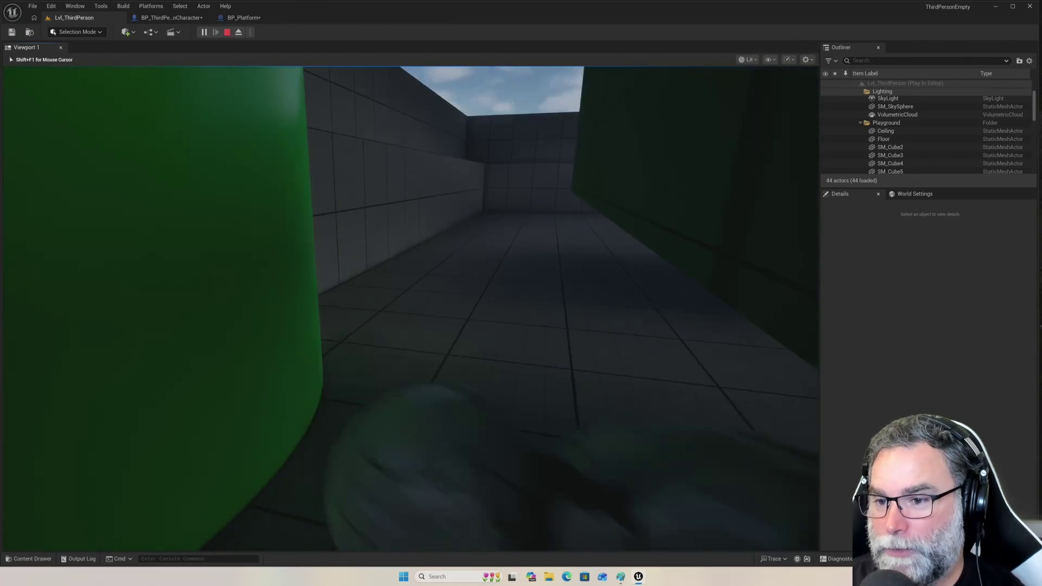
Hop onto a box, then run across the arena floor so touching it restarts the level.
{"action": "key", "text": "w"}
{"action": "key", "text": "space"}
{"action": "key", "text": "w"}
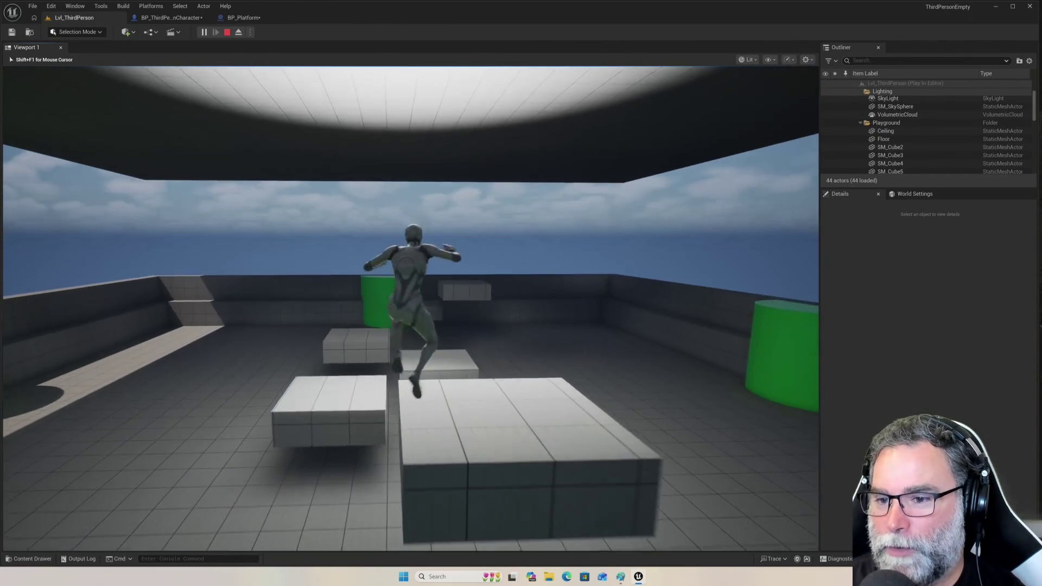
{"action": "key", "text": "space"}
{"action": "key", "text": "w"}
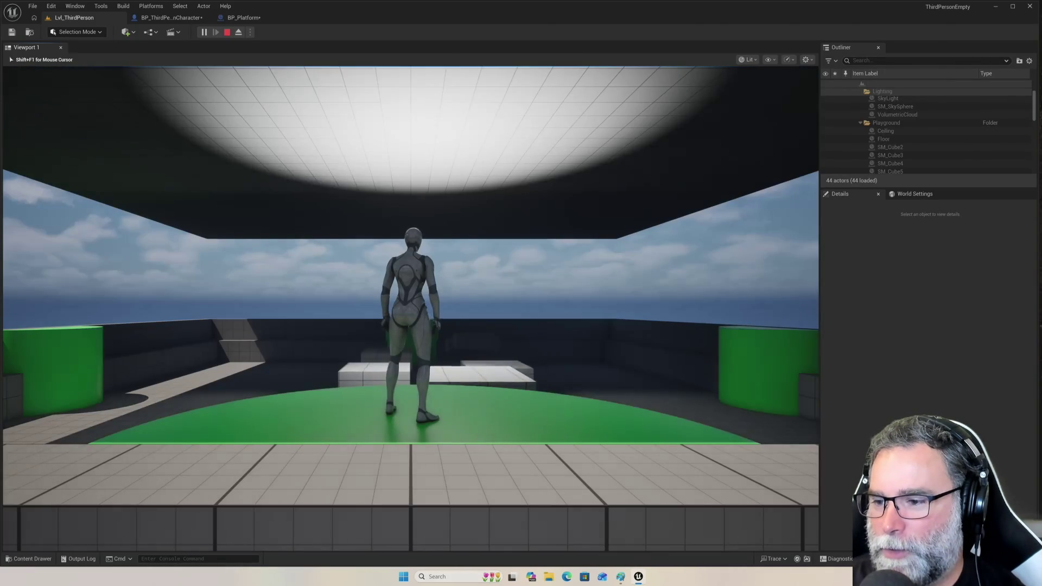
From the green start pad, jump onto the boxes and raised white box, heading toward the green cylinder.
{"action": "key", "text": "space"}
{"action": "key", "text": "w"}
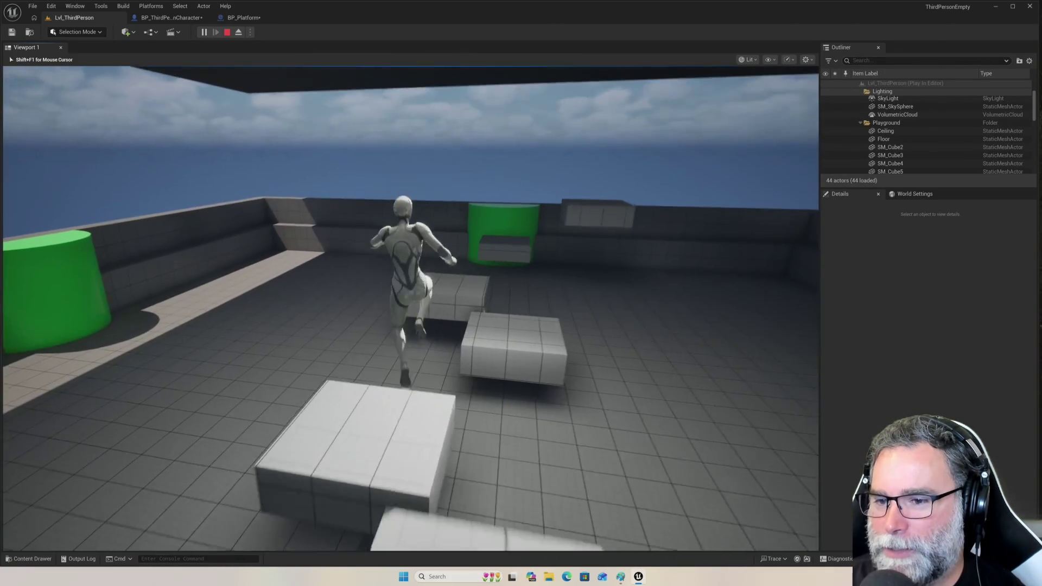
{"action": "key", "text": "w"}
{"action": "key", "text": "space"}
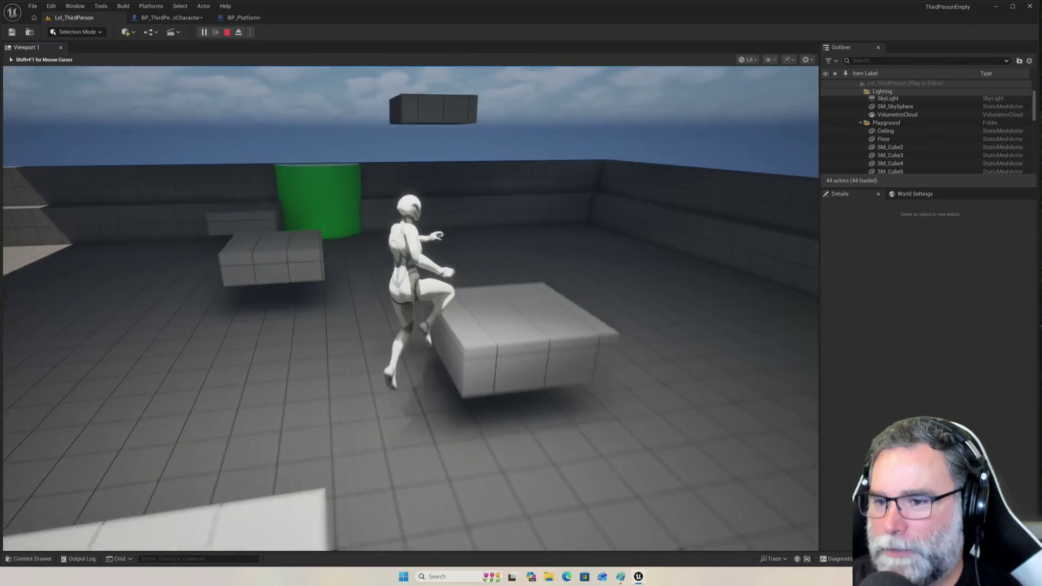
{"action": "key", "text": "w"}
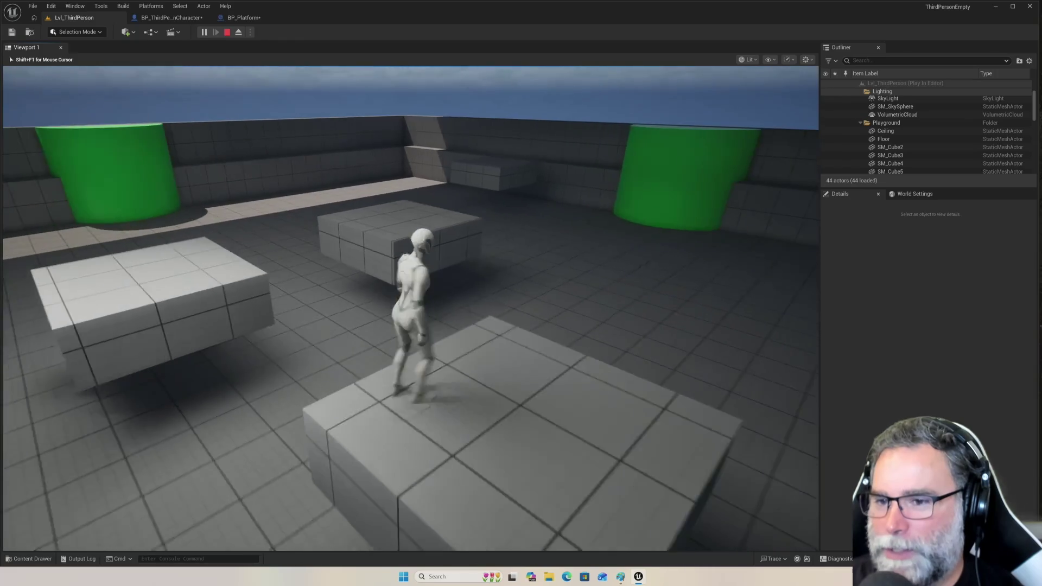
{"action": "key", "text": "w"}
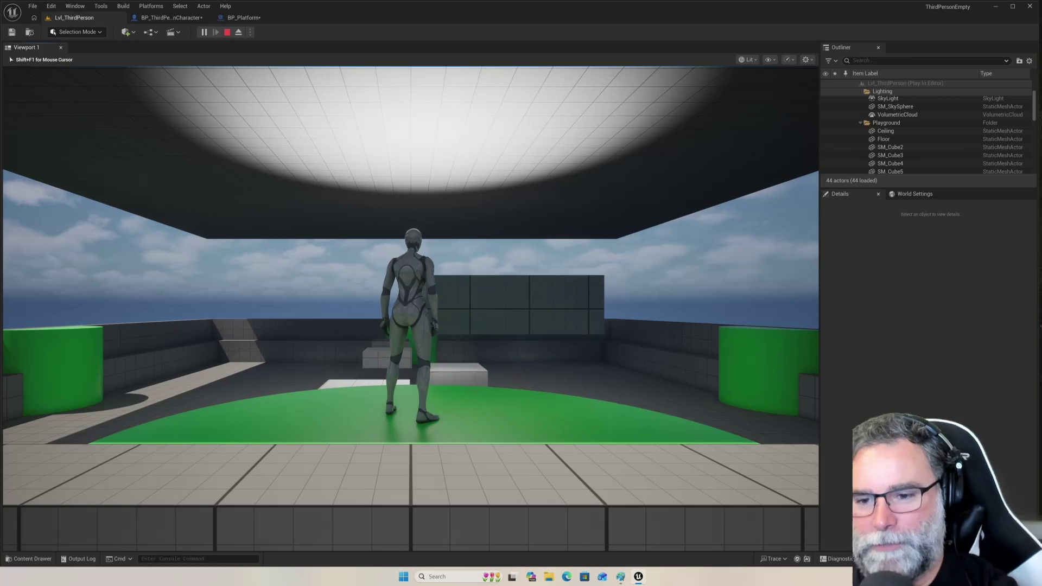
{"action": "mouse_move", "coordinate": [412, 304]}
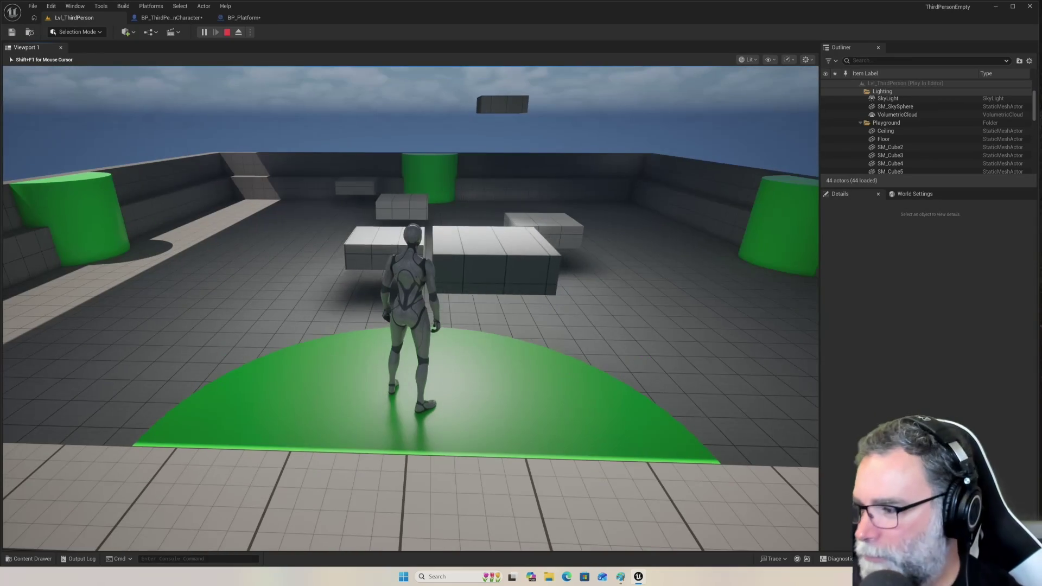